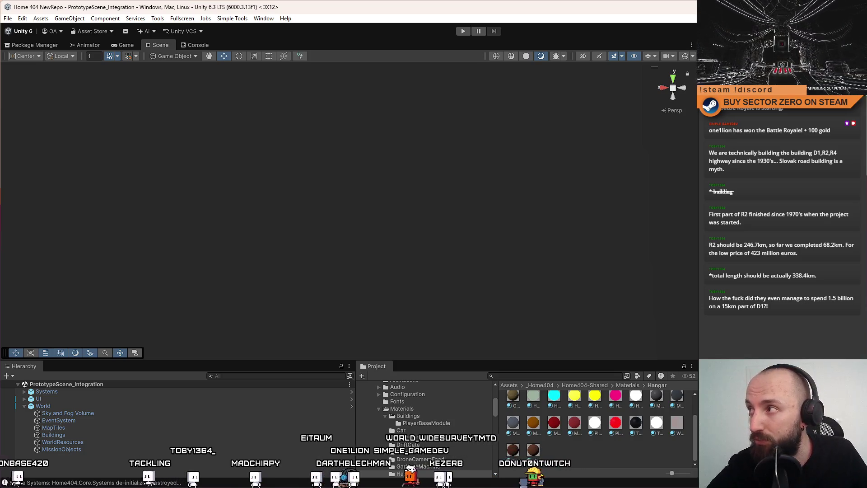
Step: Minimize the Unity editor to the desktop with Win+D so Sourcetree can be reached
key("super+d")
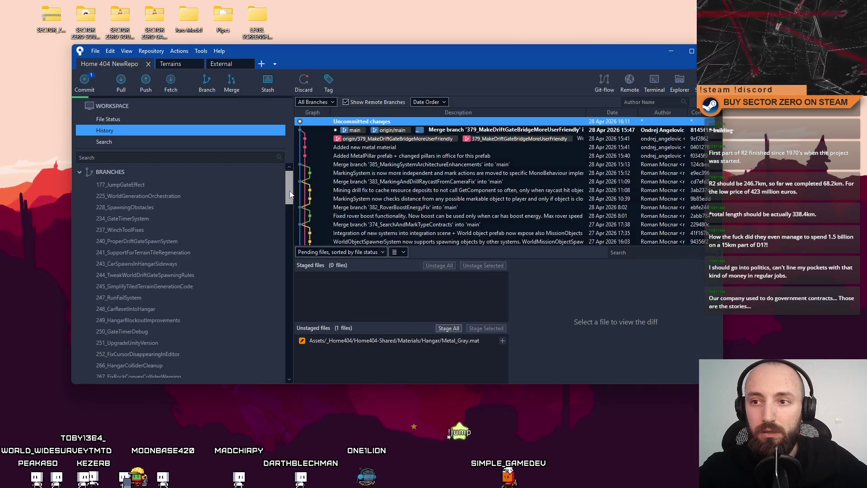
Step: Discard the unstaged Metal_Gray.mat change in File Status and return to History
mouse_move(289, 195)
left_mouse_down()
mouse_move(309, 310)
mouse_move(303, 327)
left_mouse_up()
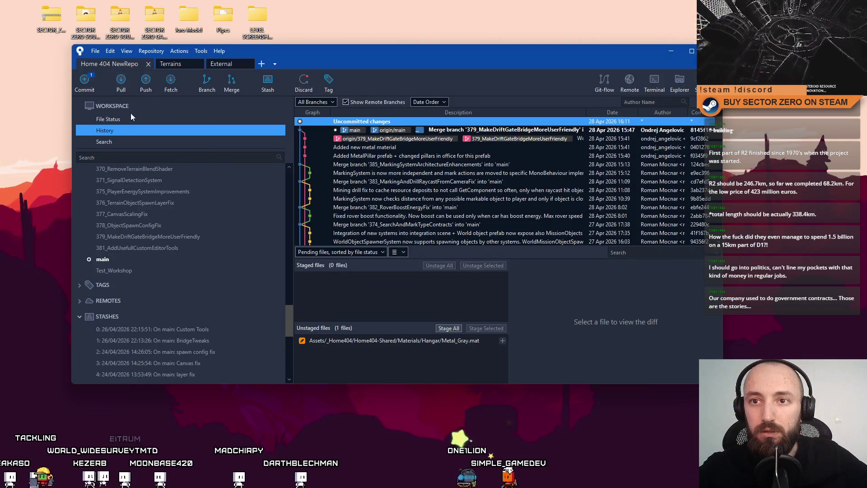
left_click(131, 119)
left_click(434, 239)
right_click(435, 238)
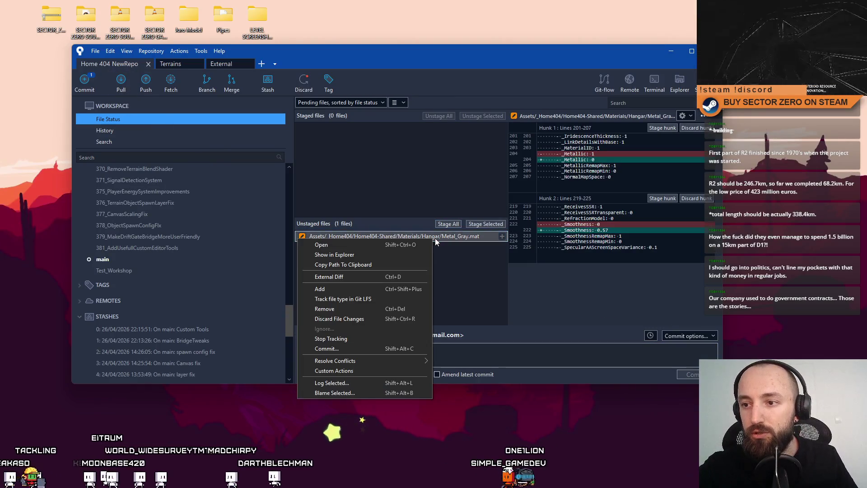
left_click(345, 319)
left_click(451, 91)
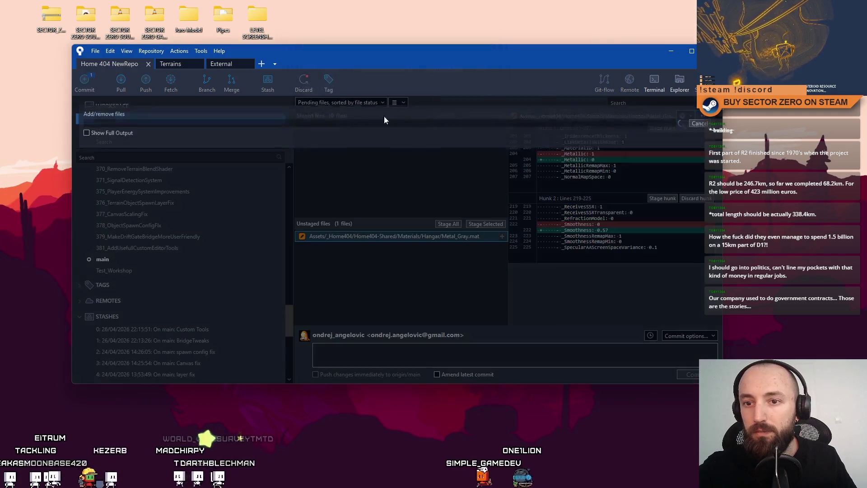
left_click(197, 130)
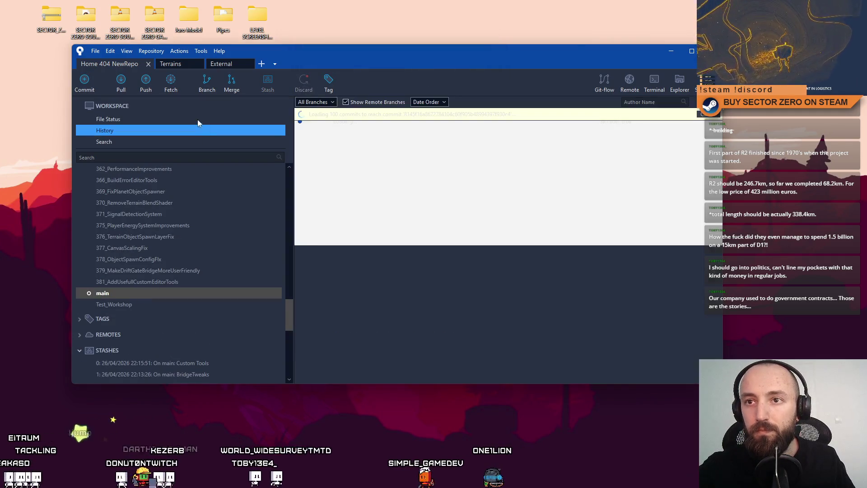
Step: Create and check out branch 380_VendingMachineImprovements, then minimize Sourcetree
left_click(207, 81)
type("3")
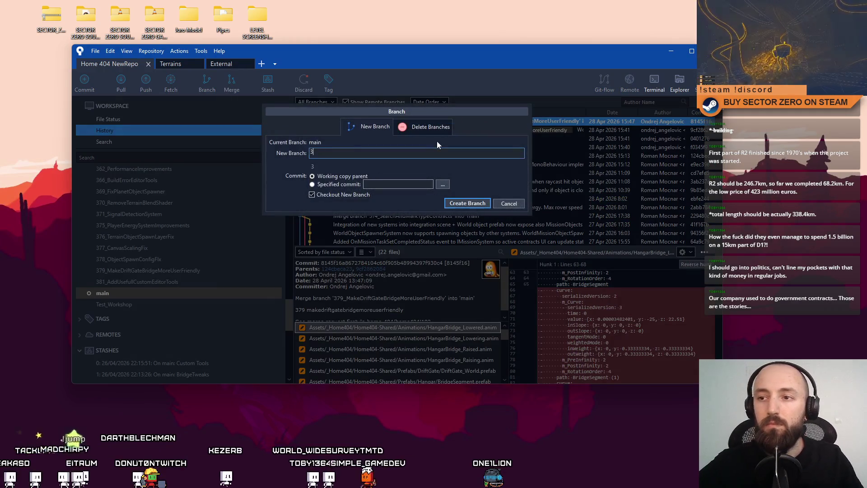
type("80")
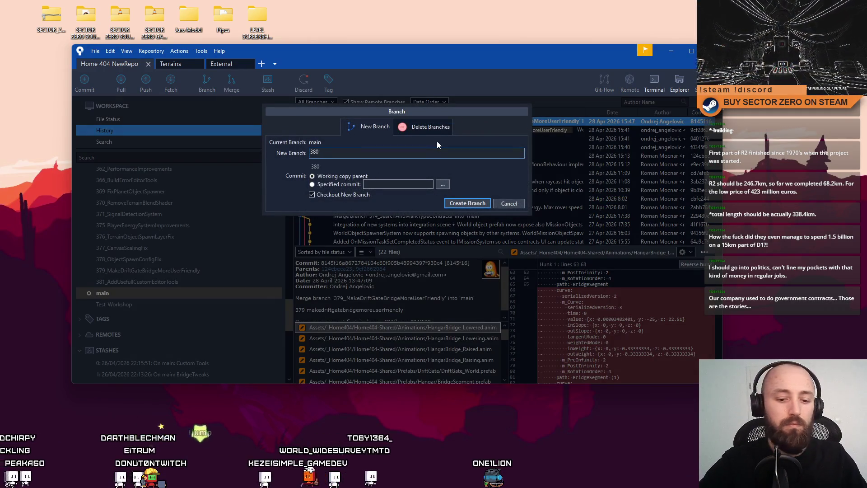
type("_Vendingh")
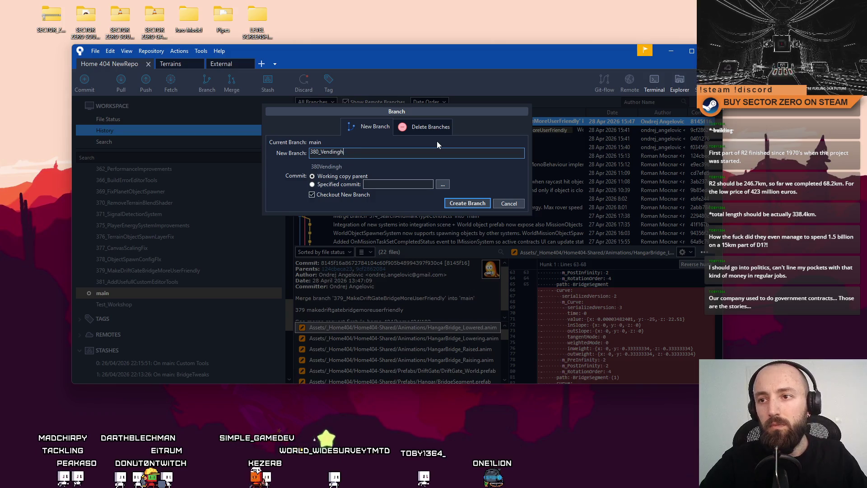
key("BackSpace")
type("Machinel")
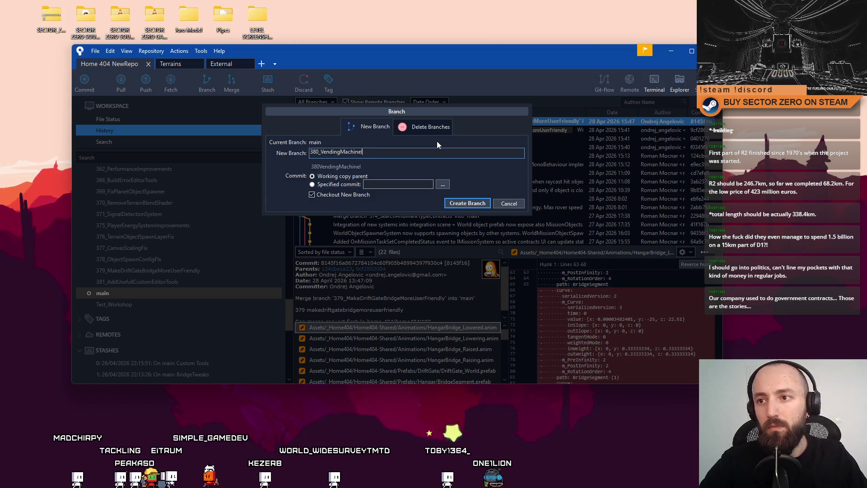
type("mprovement")
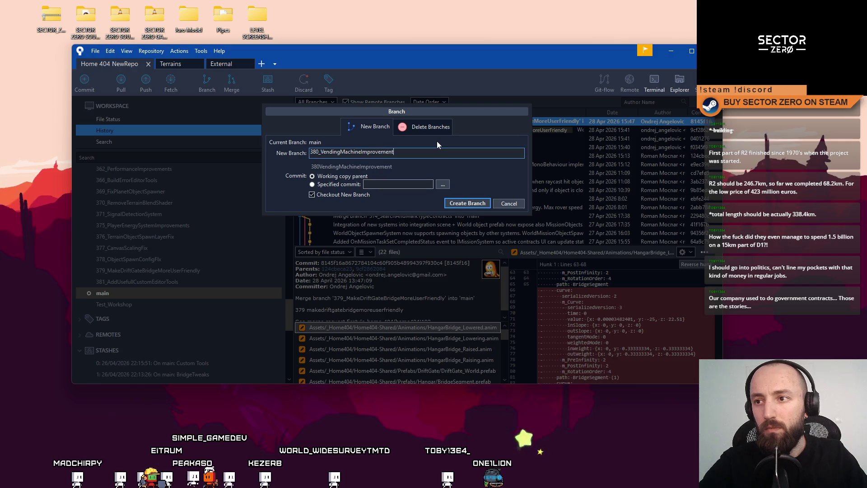
type("s")
left_click(475, 205)
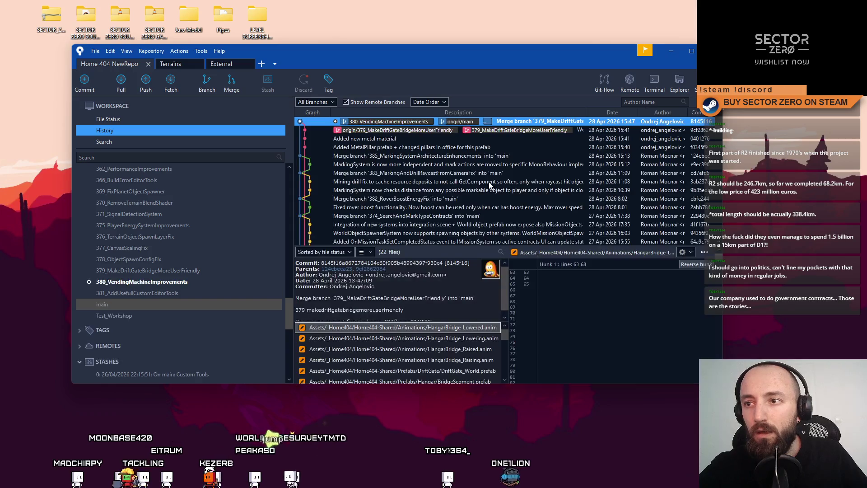
key("super+d")
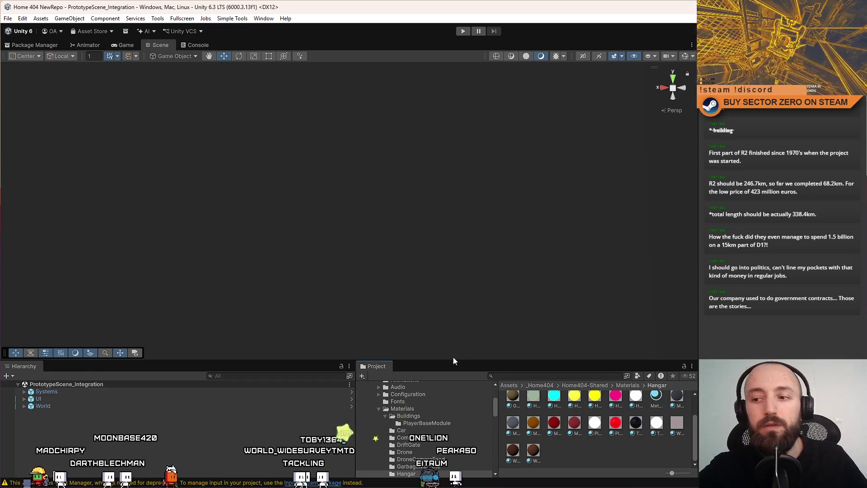
Step: Make the Hierarchy and Project panels taller and begin a 'consumabl' project search
mouse_move(454, 360)
left_mouse_down()
mouse_move(455, 333)
mouse_move(457, 350)
left_mouse_up()
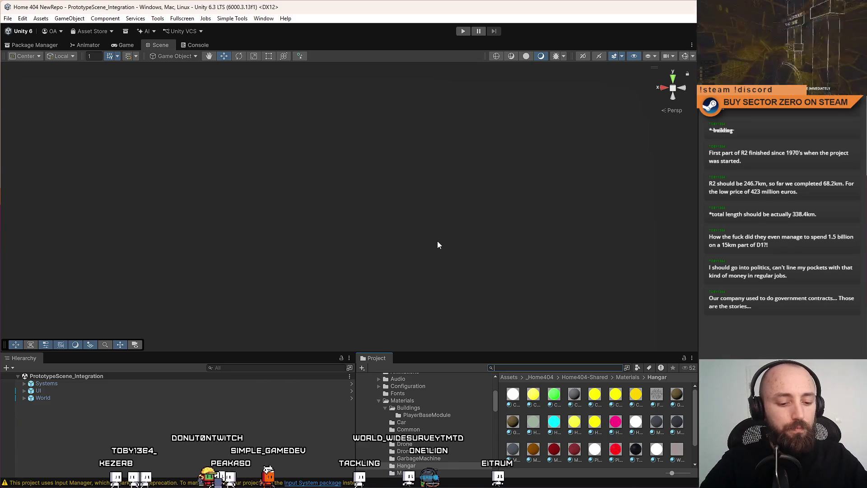
type("consumabl")
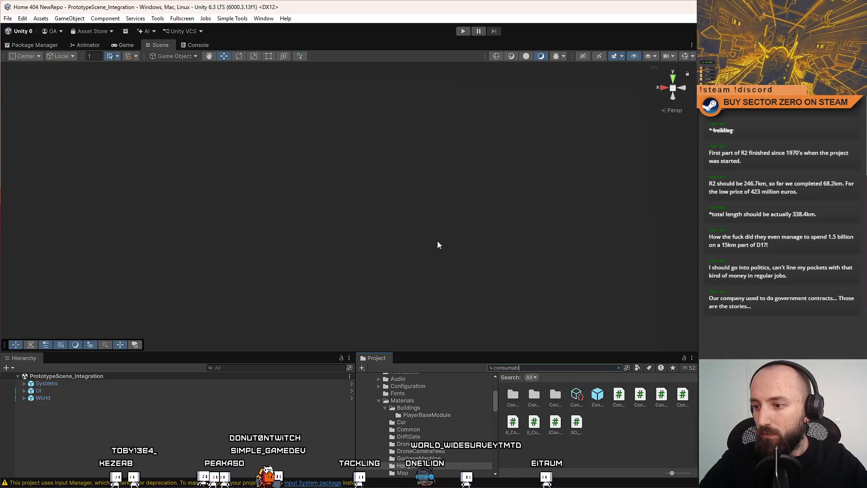
Step: Open the ConsumableSuppliesConfiguration asset from the consumable search results
scroll(625, 451, "down", 2)
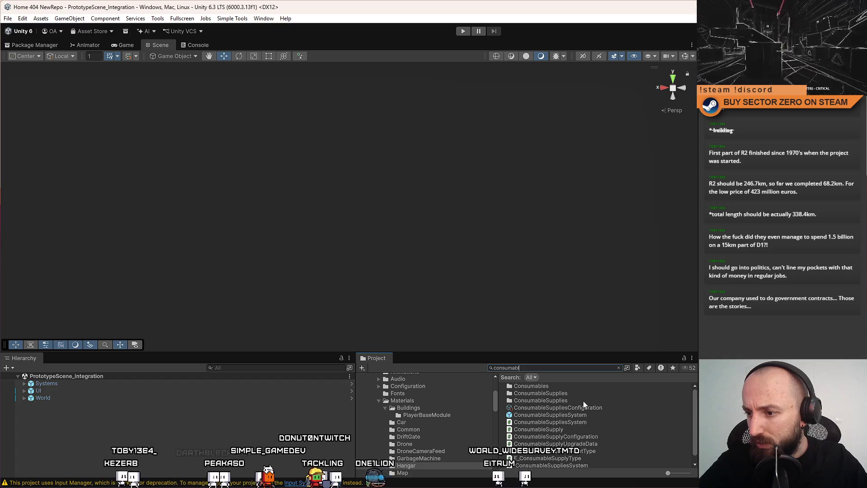
left_click(602, 410)
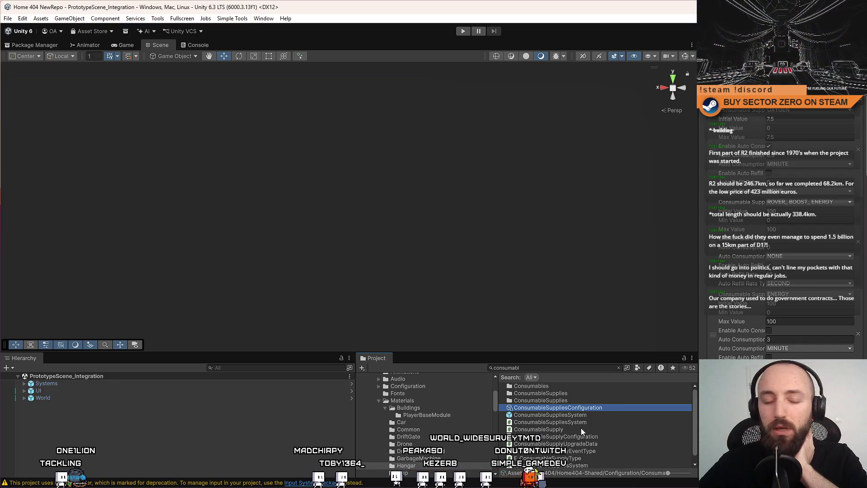
key("alt+Tab")
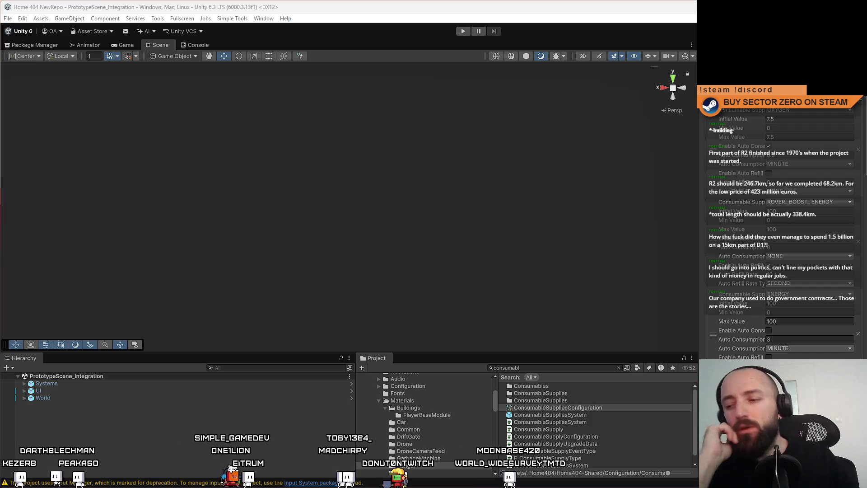
left_click(694, 408)
scroll(695, 420, "down", 1)
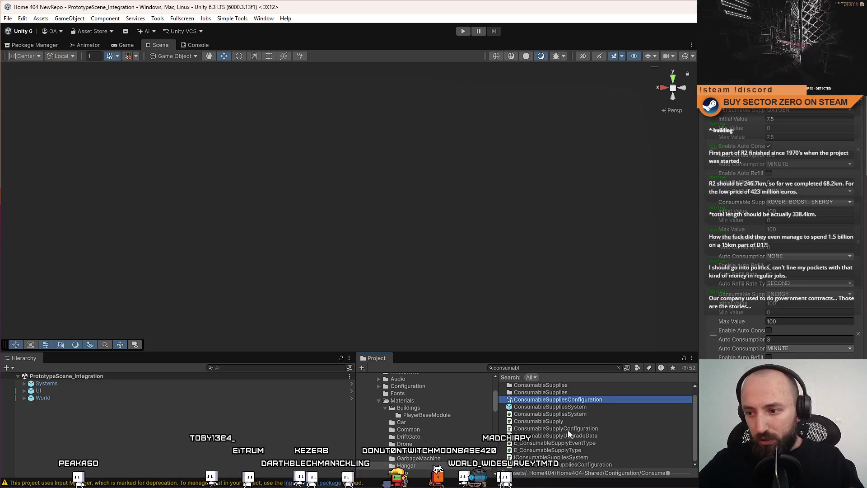
Step: Clear the project search and create a MonoBehaviour script named ConsumableRechargeUnit
left_click(577, 421)
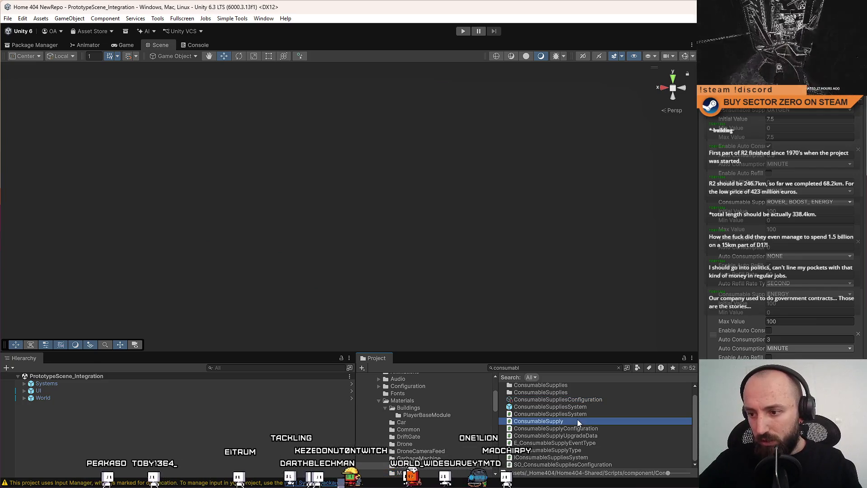
left_click(556, 368)
key("BackSpace")
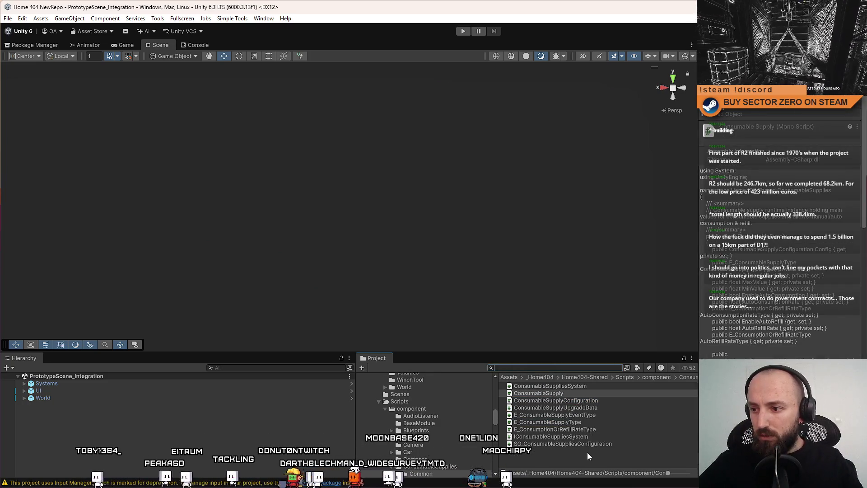
right_click(547, 458)
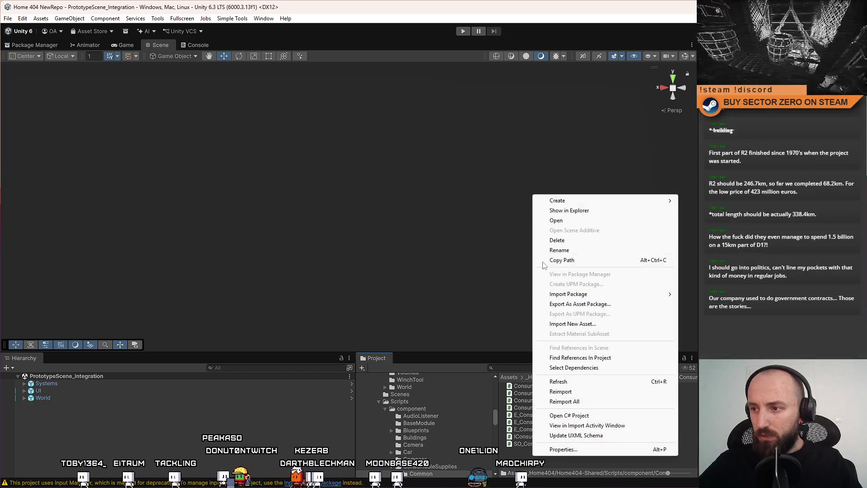
mouse_move(647, 200)
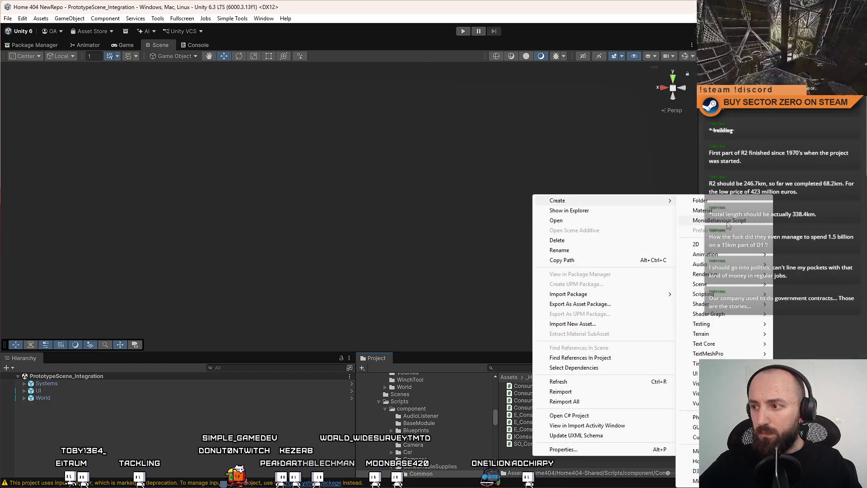
left_click(728, 220)
type("Consumab")
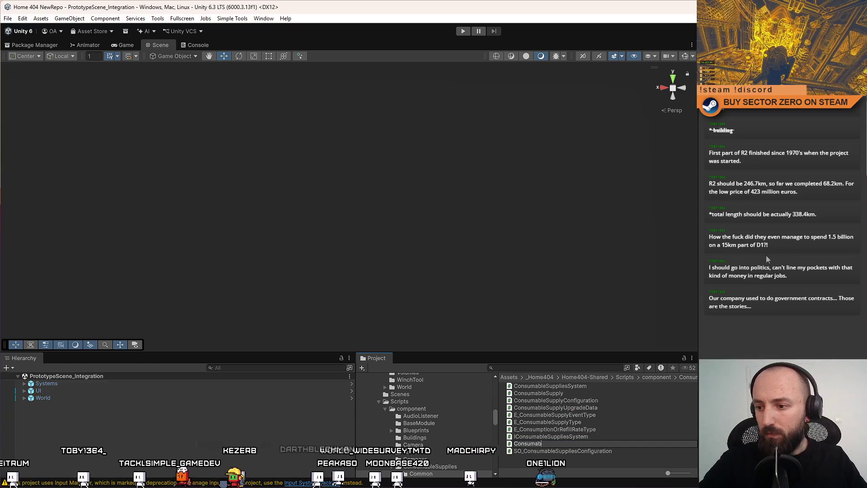
type("leRecharg")
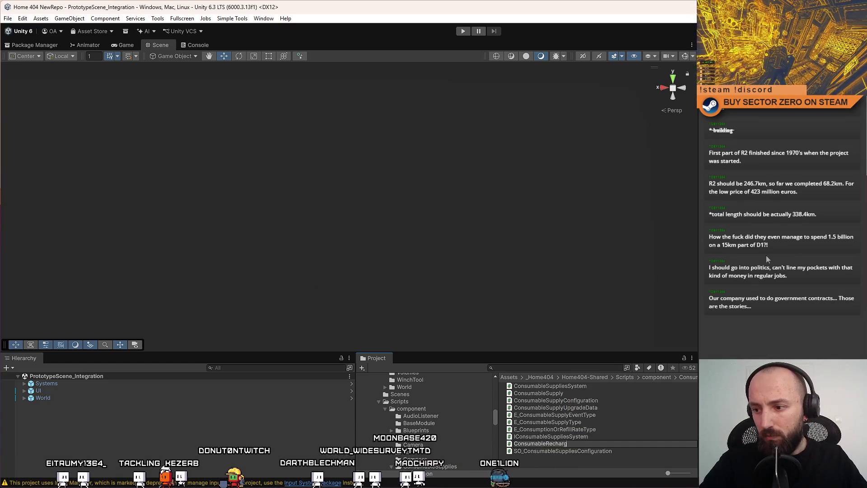
type("eUnit")
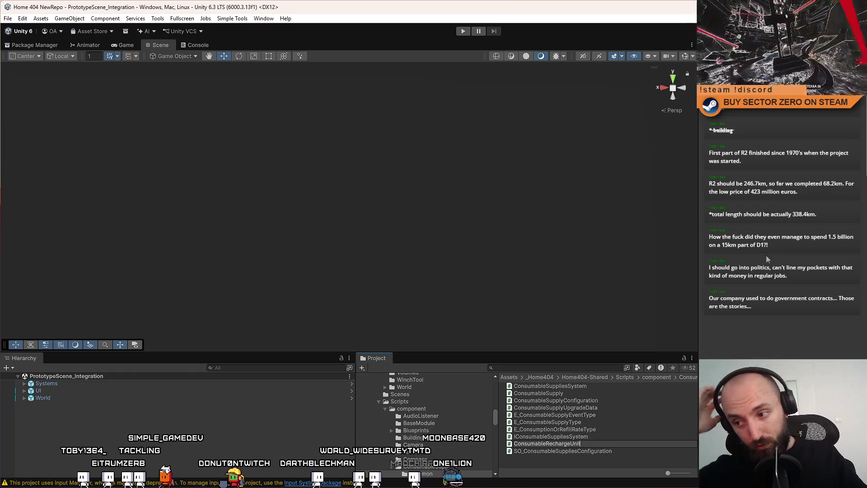
key("Return")
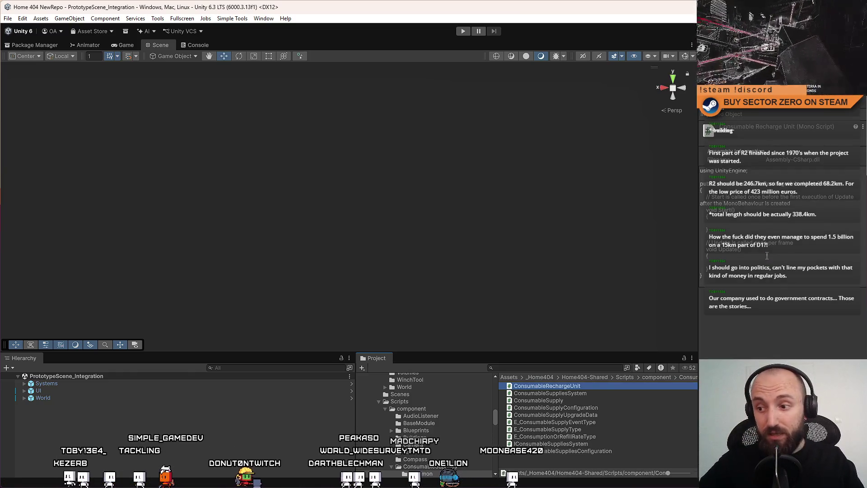
Step: Open ConsumableRechargeUnit in Visual Studio
left_click(598, 393)
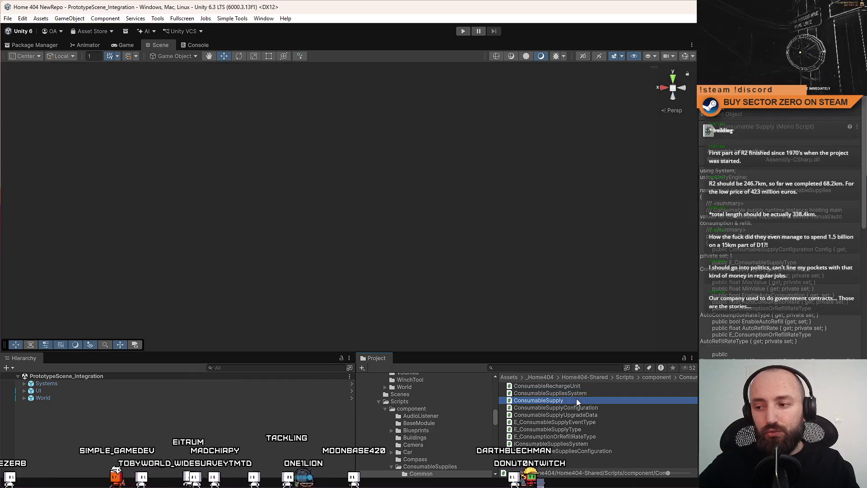
left_click(578, 387)
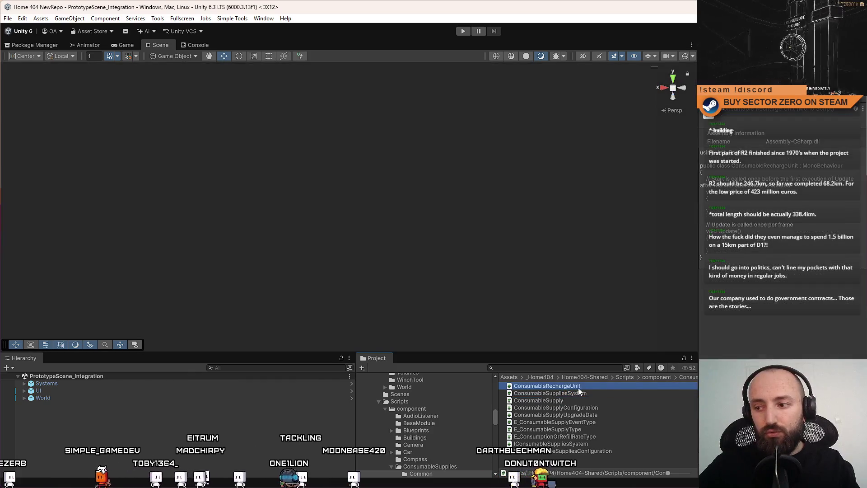
double_click(604, 386)
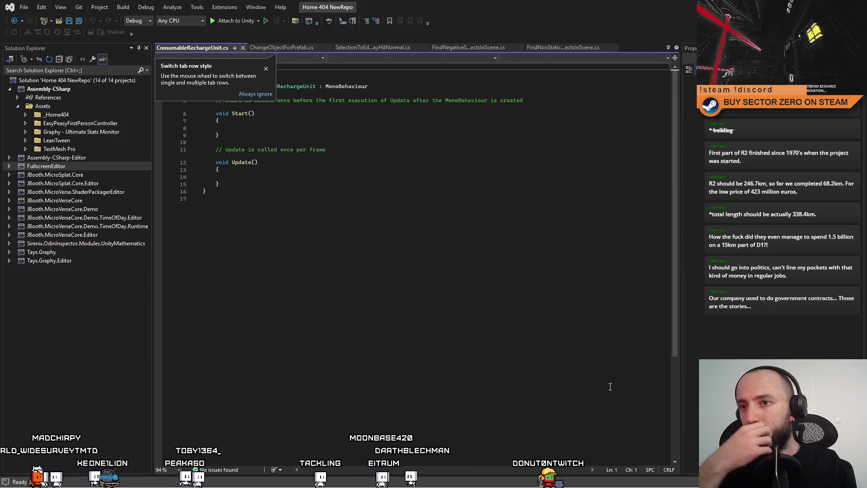
Step: Close the other Visual Studio tabs and review the ConsumableSupplyConfiguration and ConsumableSupply sources
left_click(268, 90)
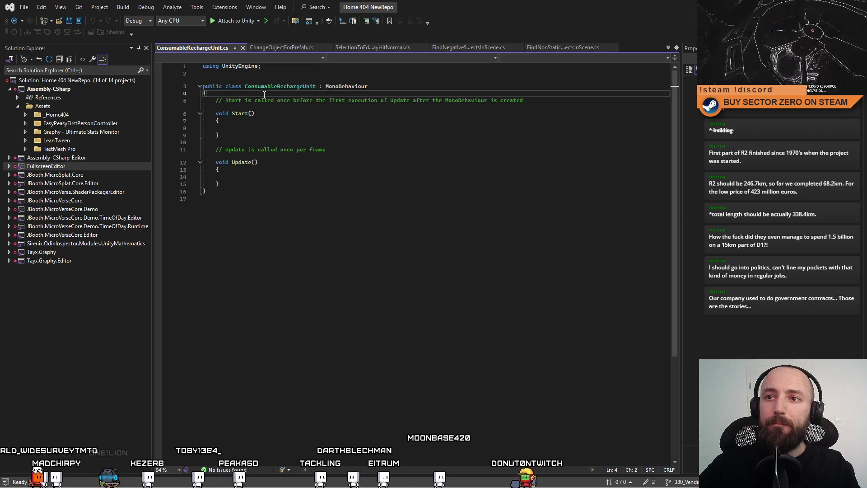
key("Return")
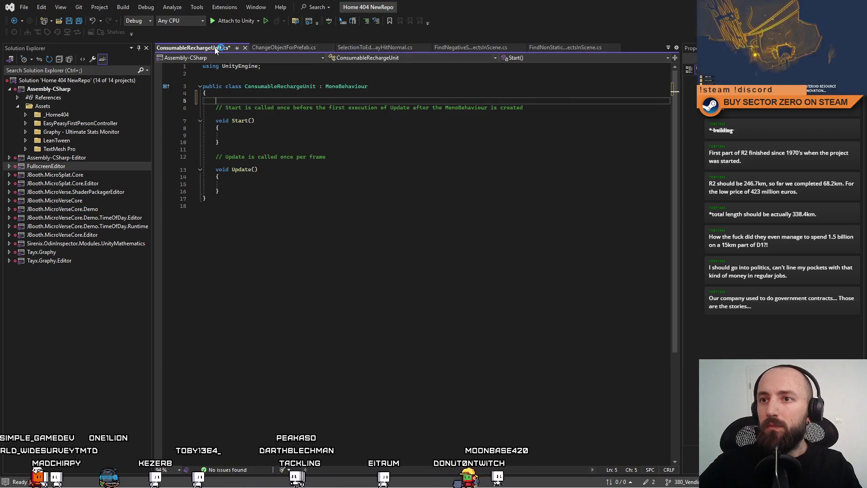
right_click(216, 48)
left_click(289, 93)
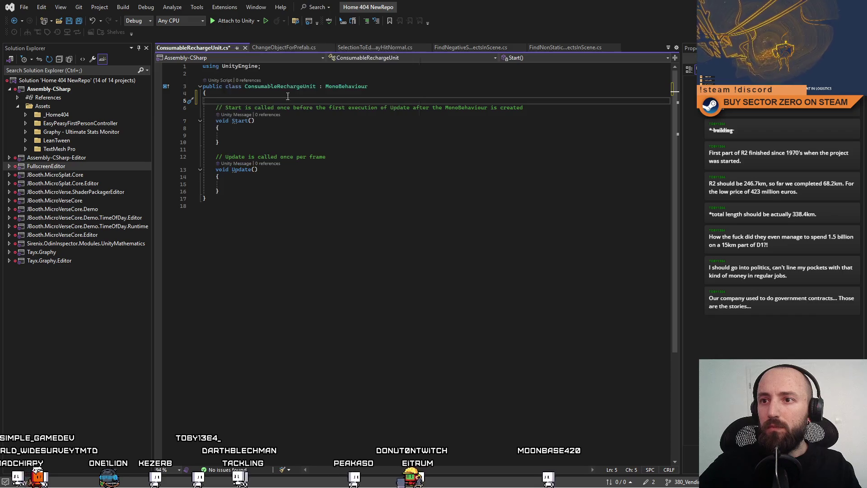
key("alt+Tab")
left_click(583, 407)
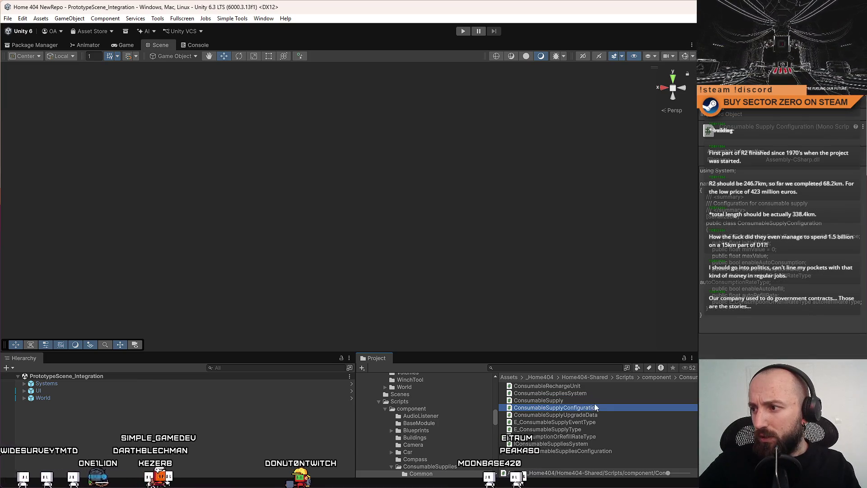
left_click(595, 402)
key("alt+Tab")
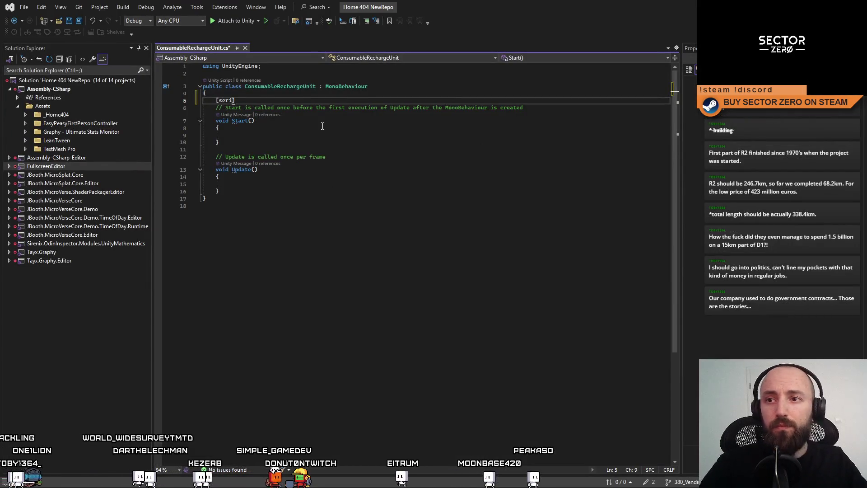
Step: Add a [SerializeField] E_ConsumableSupplyType consumableSupplyType field
type("Seria")
type("]")
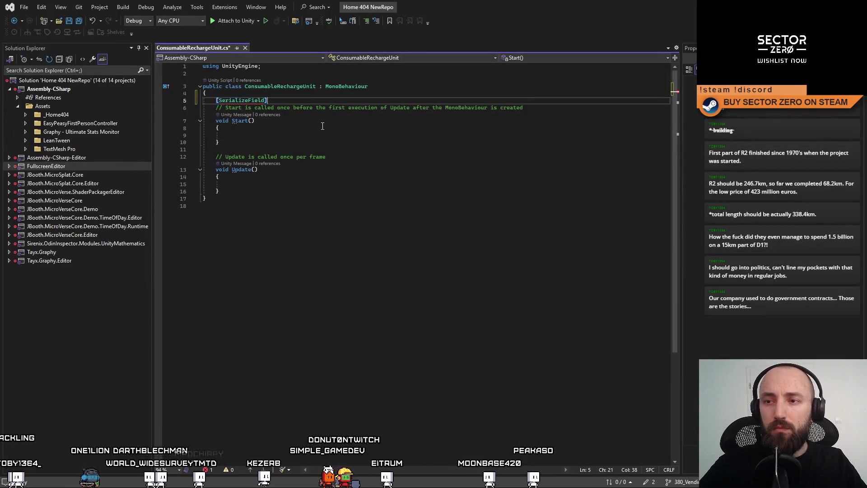
type(" c")
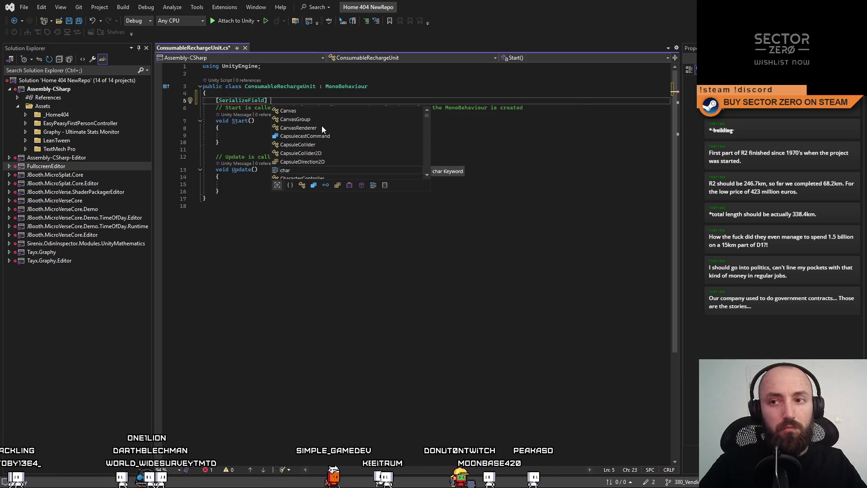
key("BackSpace")
type("E_Co")
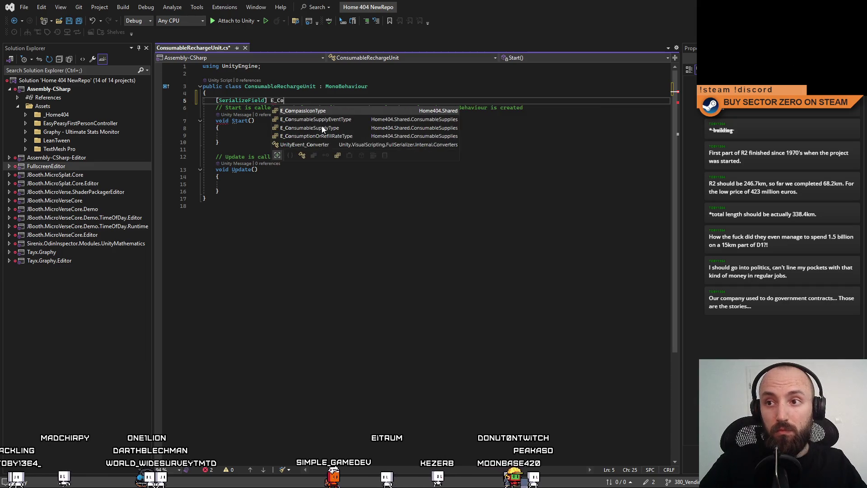
key("Down")
key("Down")
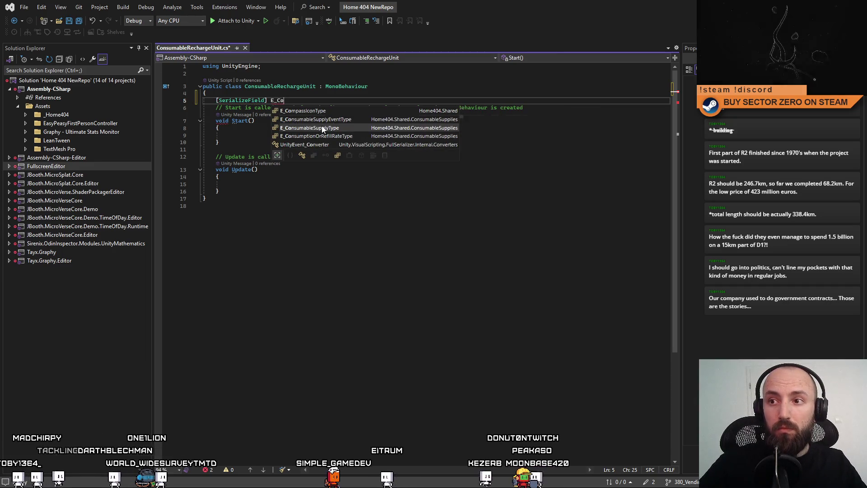
key("Tab")
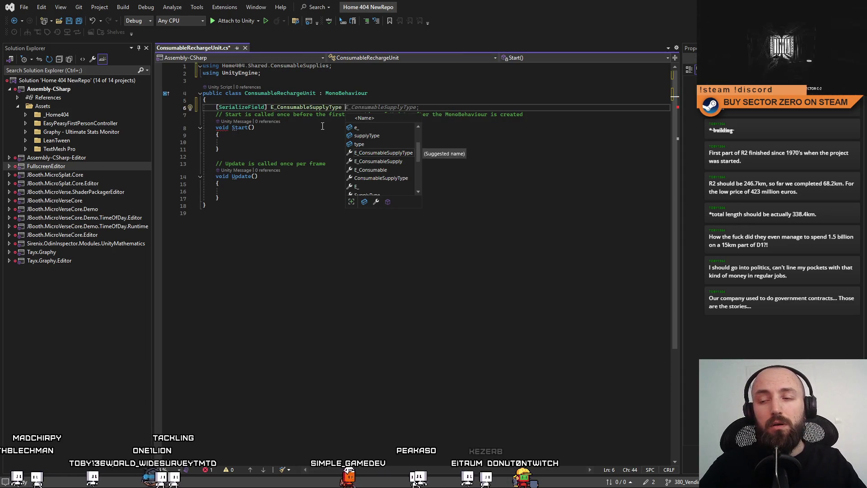
type("consumabl")
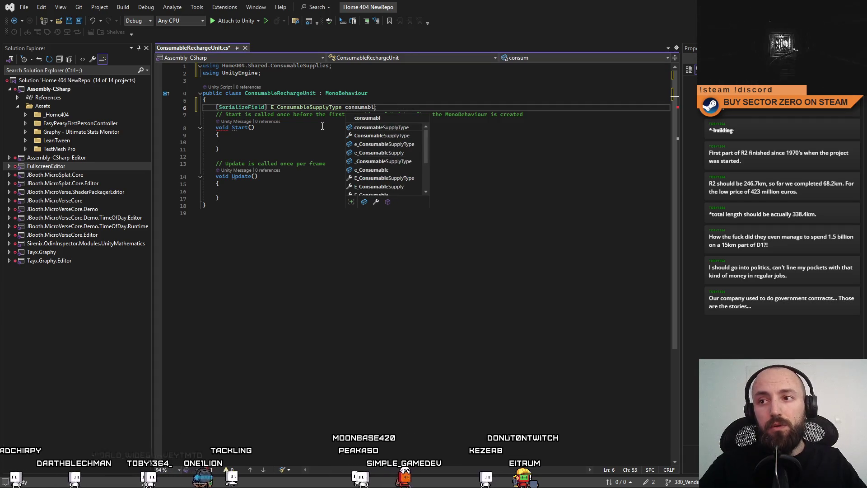
type(";")
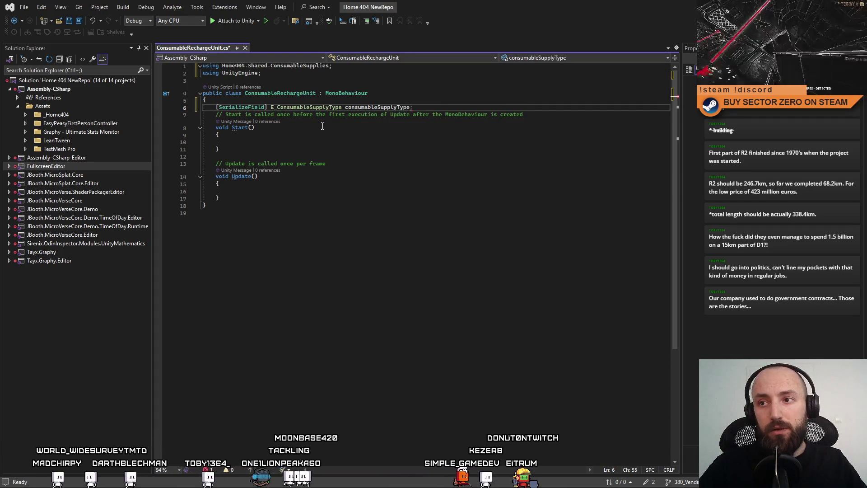
key("Return")
key("Return")
key("Up")
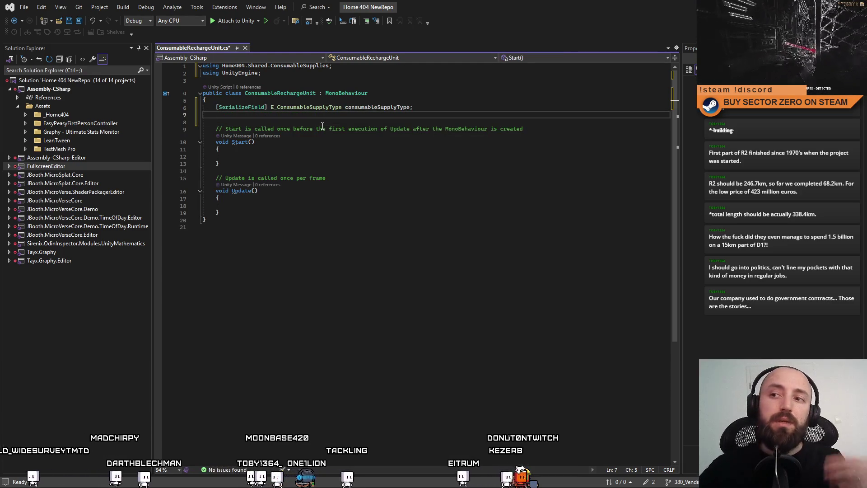
double_click(372, 108)
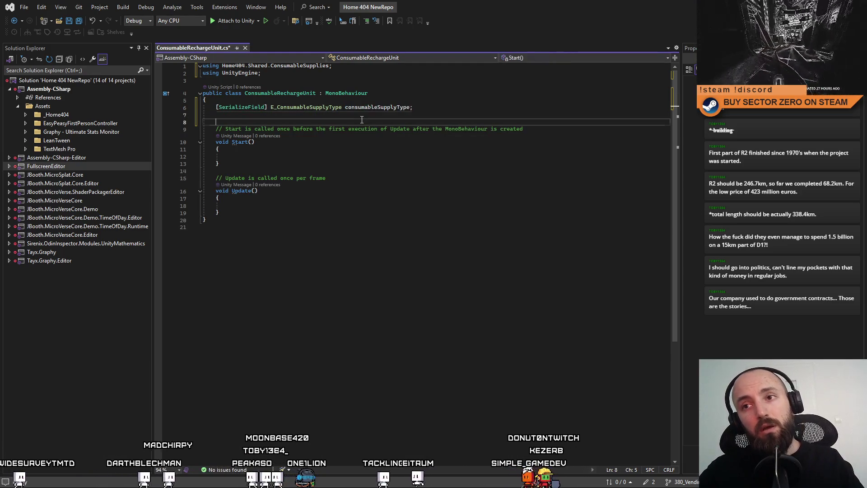
Step: Add a [SerializeField] float supplyAmmount field
left_click(338, 115)
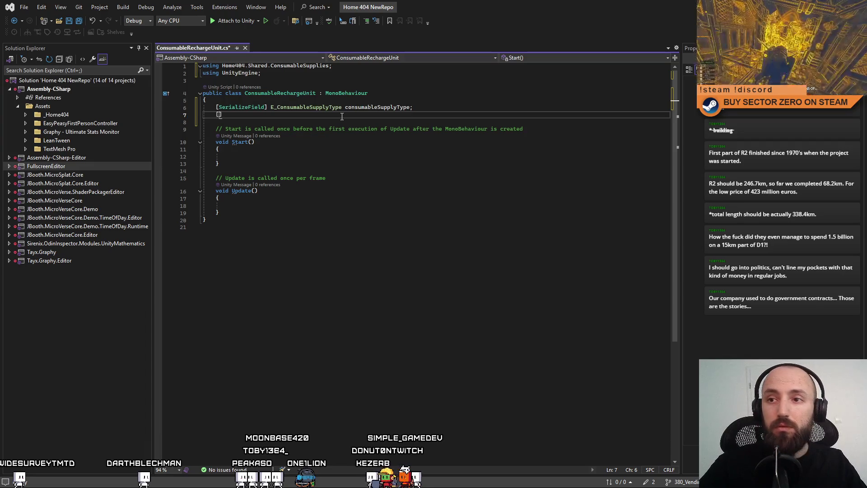
type("Seria")
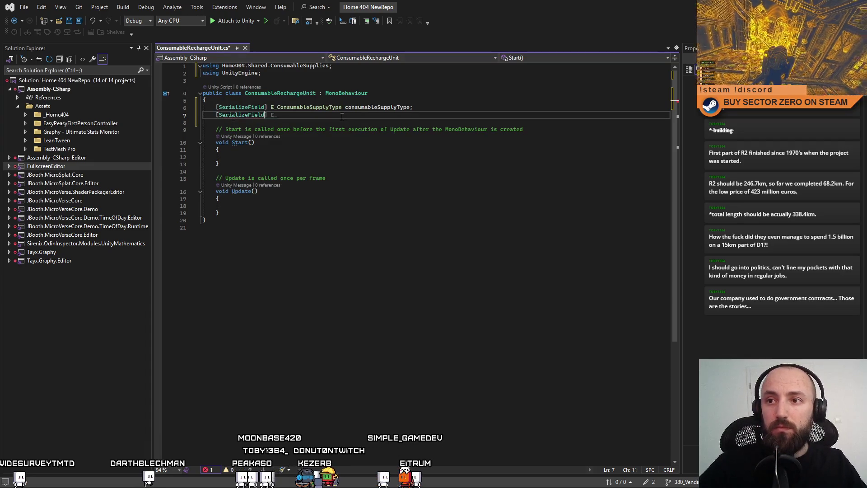
type("lizeField]")
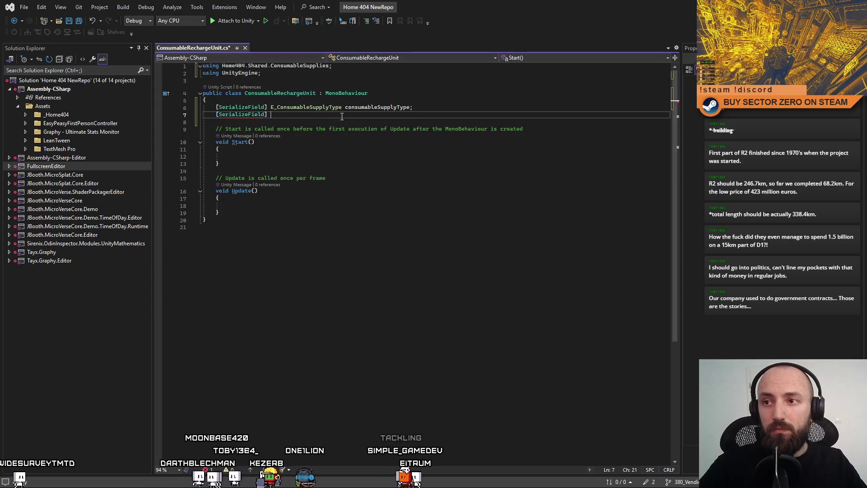
type(" supply")
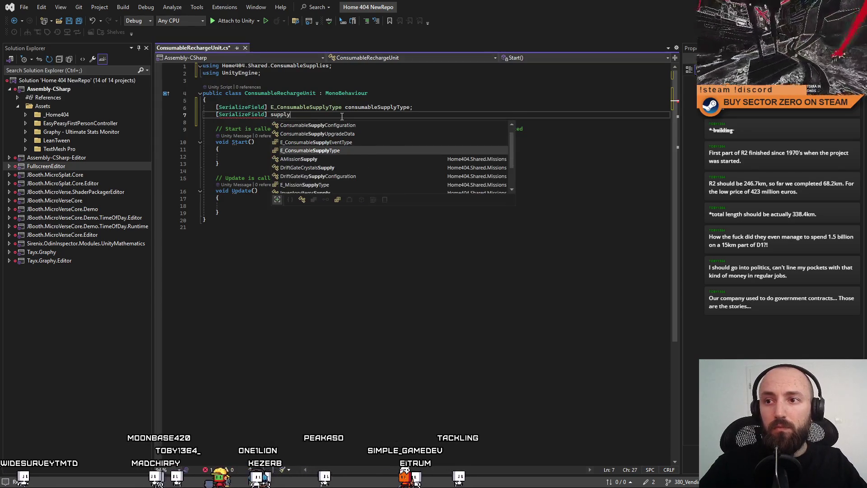
type("Ammount;")
key("Left")
key("Left")
key("Left")
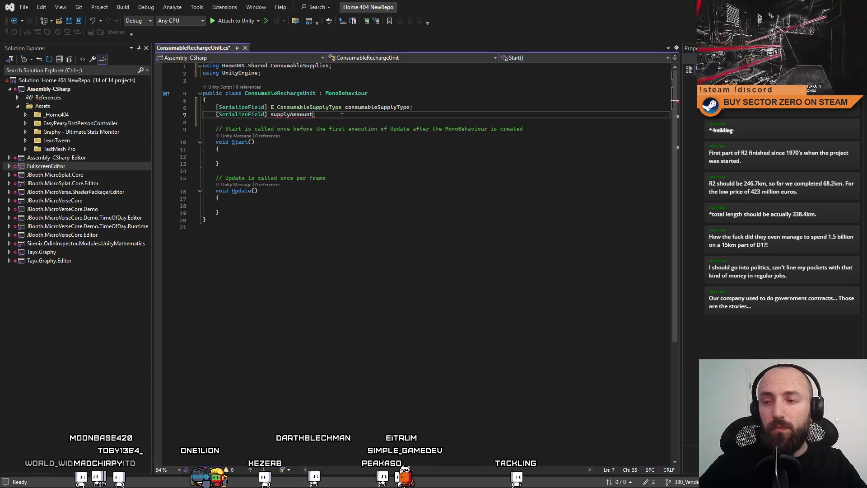
key("ctrl+Left")
type("float")
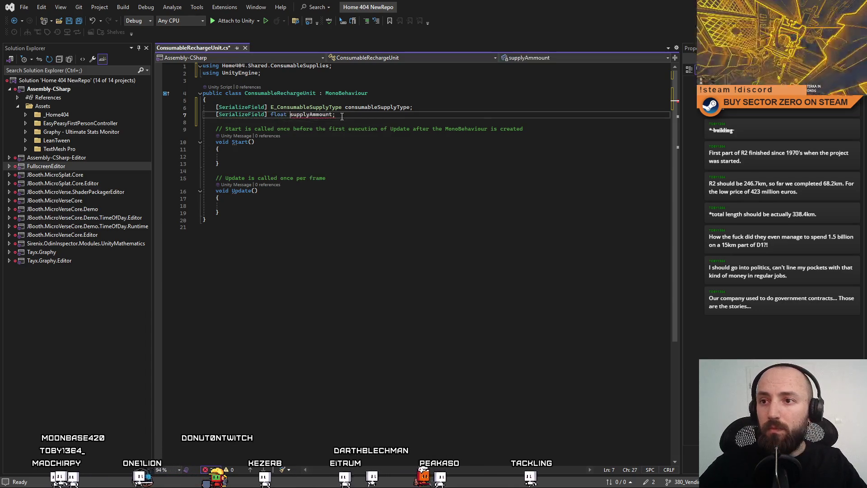
key("End")
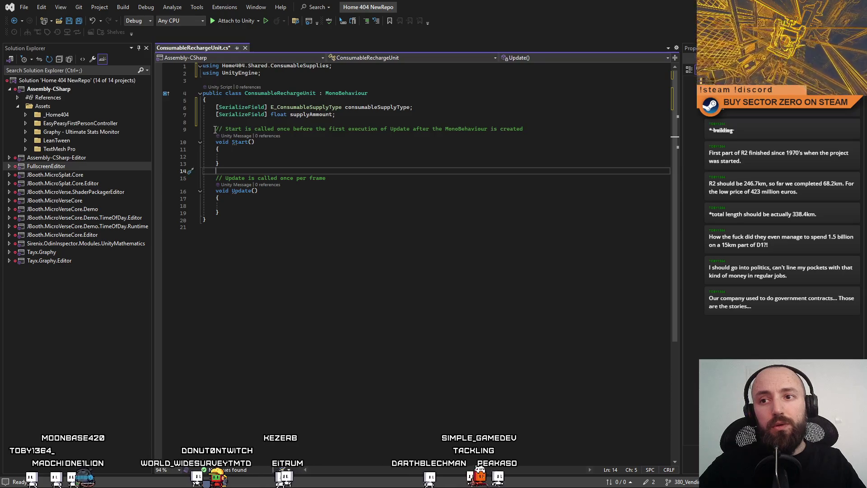
Step: Replace the default Start and Update methods with an empty public void ApplyRechargeUnit()
mouse_move(213, 128)
left_mouse_down()
mouse_move(277, 197)
mouse_move(328, 209)
left_mouse_up()
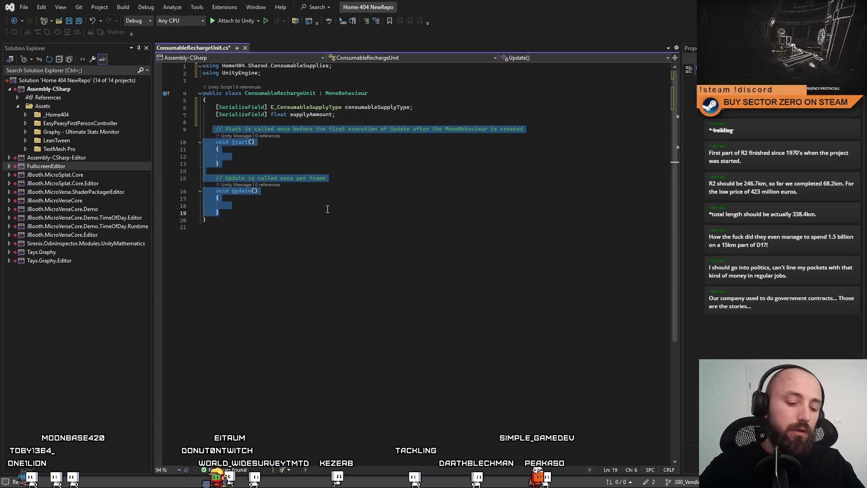
key("Delete")
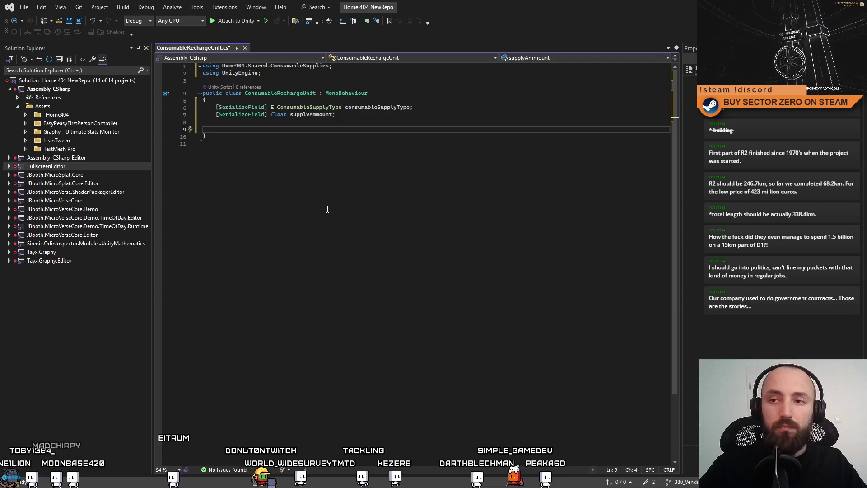
type("public ")
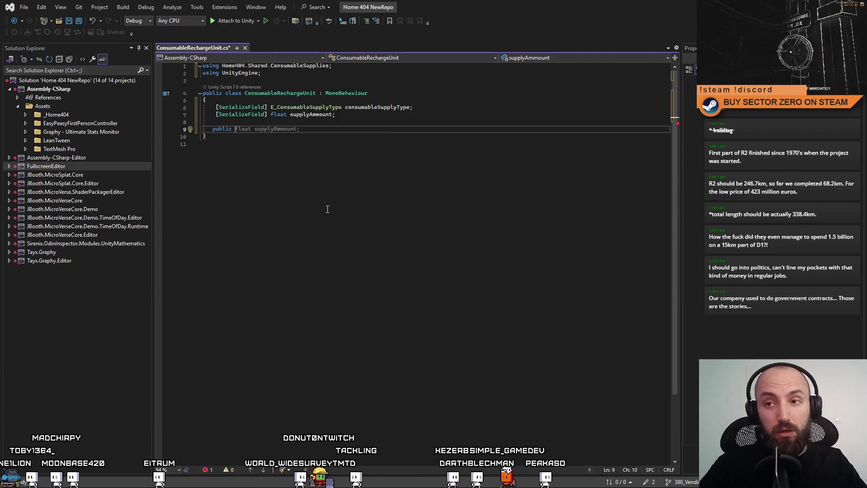
type("void Recharg")
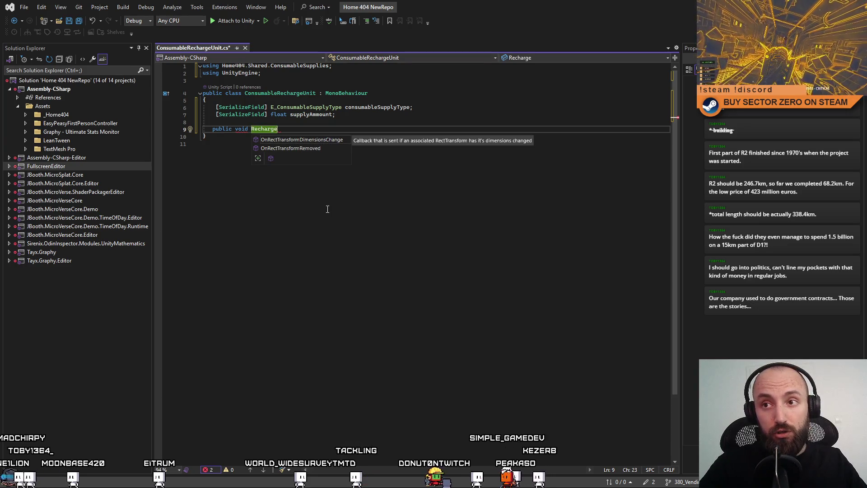
key("ctrl+BackSpace")
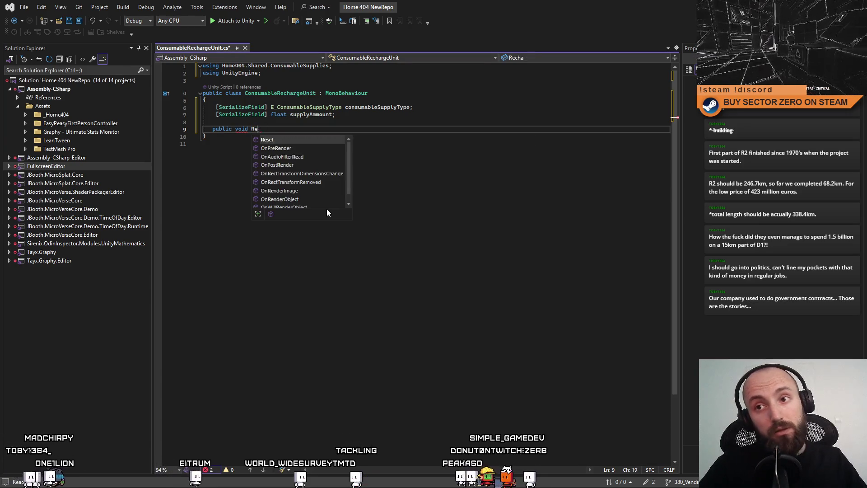
type("ApplyRechar")
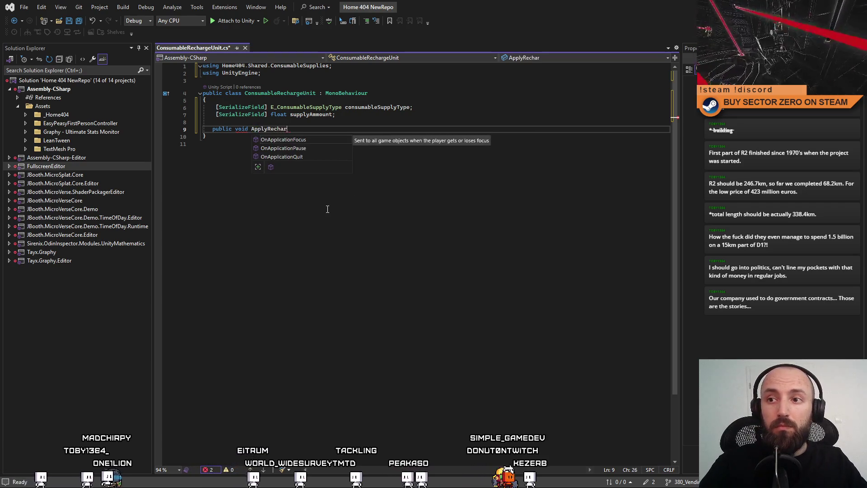
type("geUnit(")
key("Return")
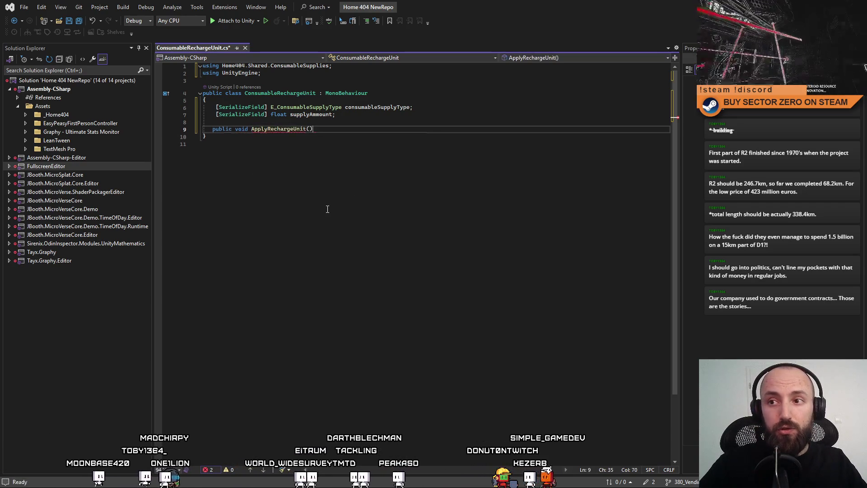
type("{")
key("Return")
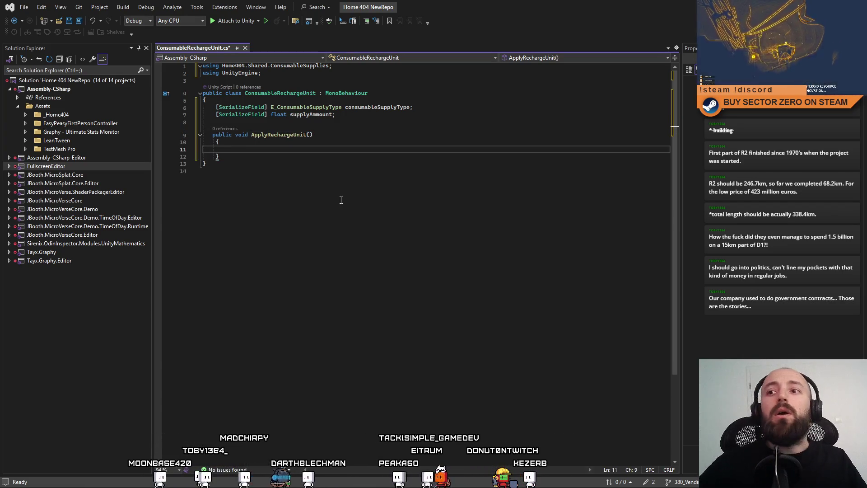
Step: Save ConsumableRechargeUnit.cs
double_click(356, 108)
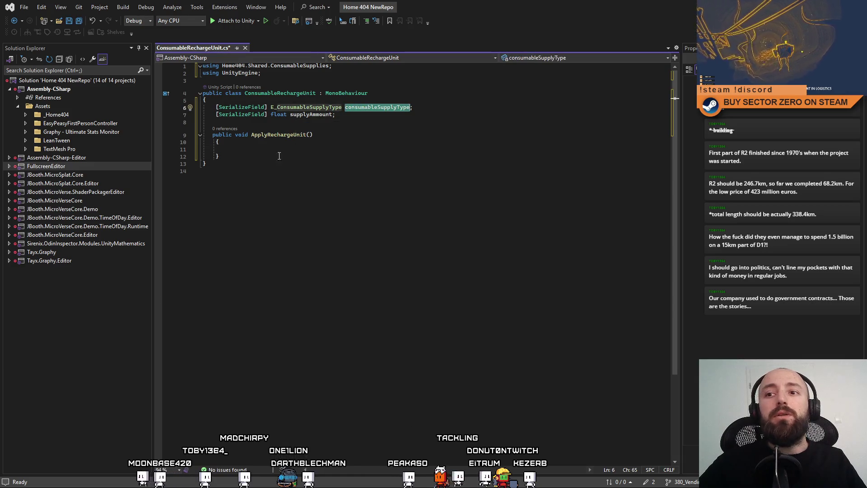
left_click(273, 143)
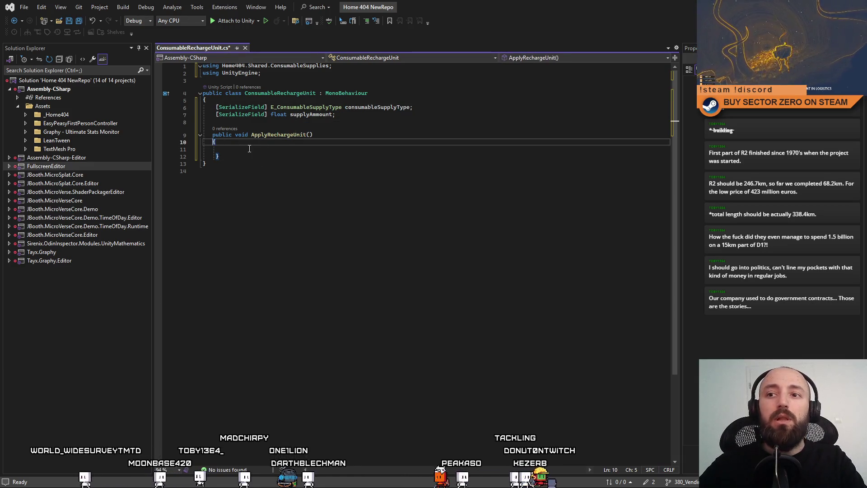
left_click(249, 149)
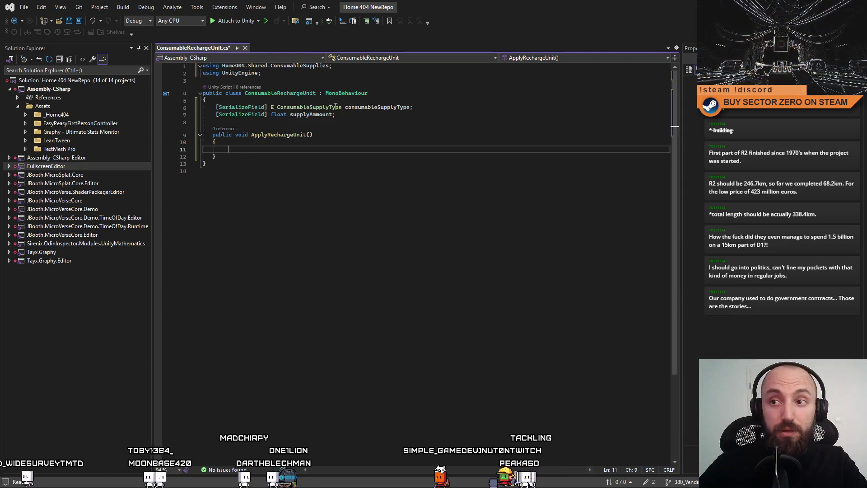
key("ctrl+s")
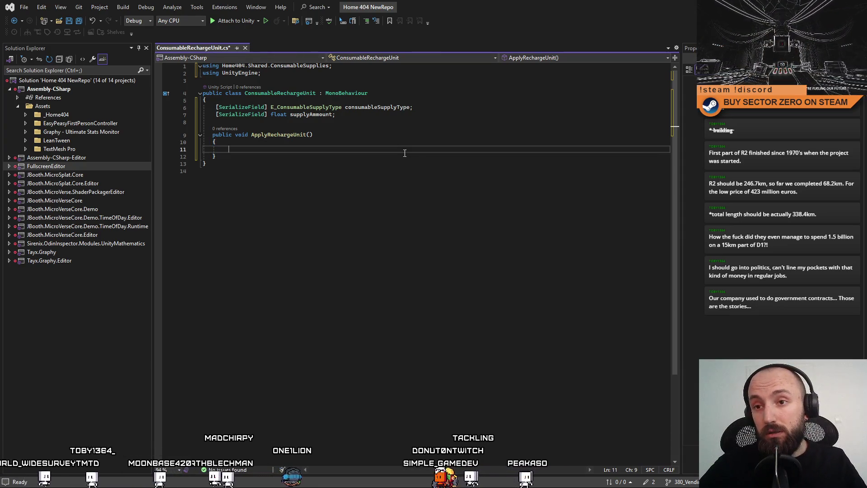
Step: After recompiling, select PlayerEnergyManager under Systems and open its script
key("alt+Tab")
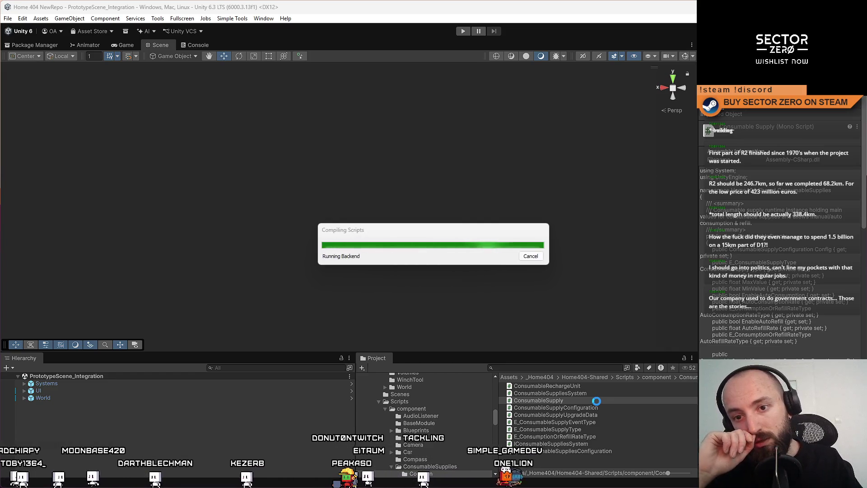
left_click(597, 401)
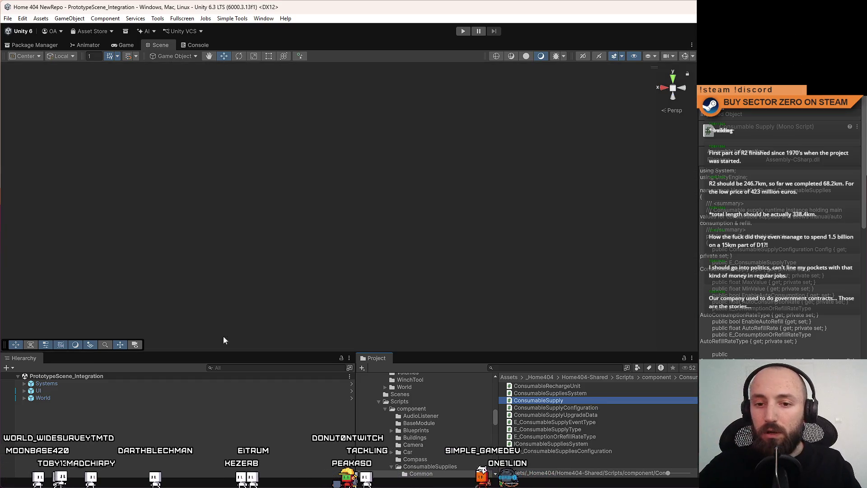
left_click(24, 383)
scroll(133, 425, "down", 5)
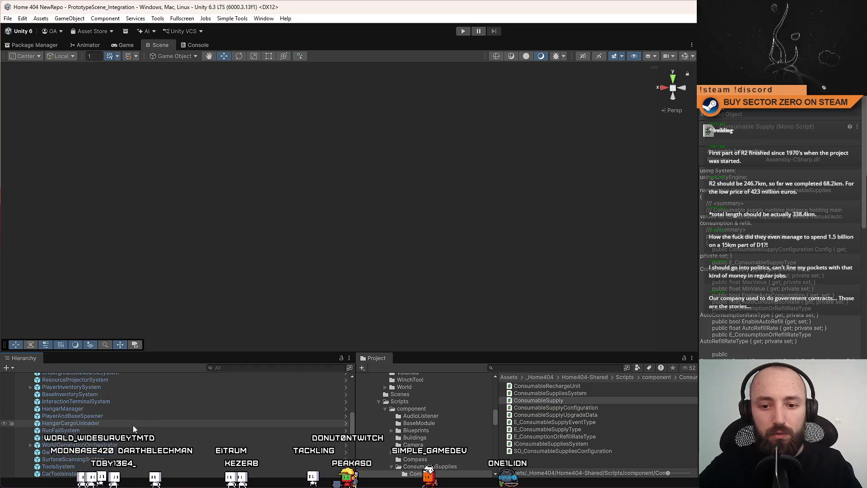
scroll(133, 424, "down", 5)
left_click(72, 444)
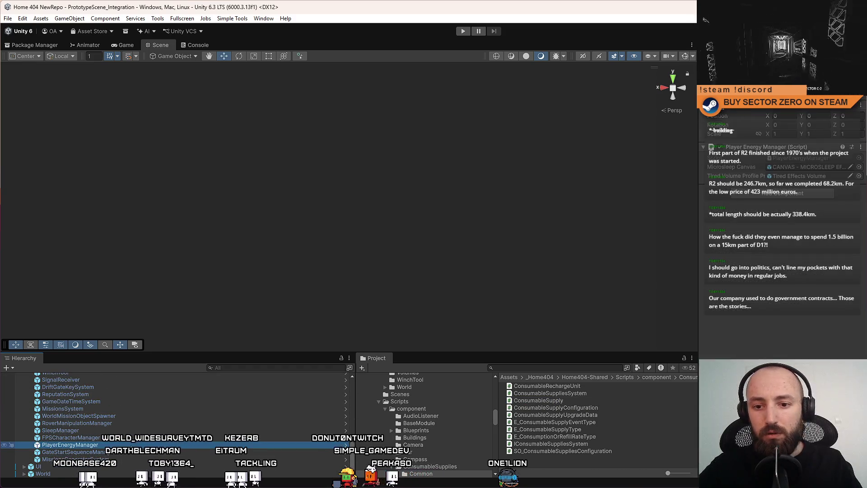
double_click(809, 157)
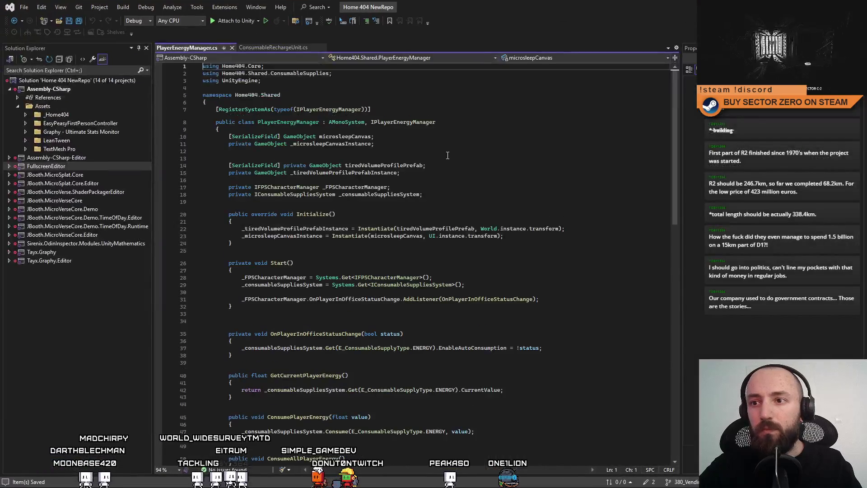
Step: Copy the _consumableSuppliesSystem field from PlayerEnergyManager into ConsumableRechargeUnit
left_click(447, 155)
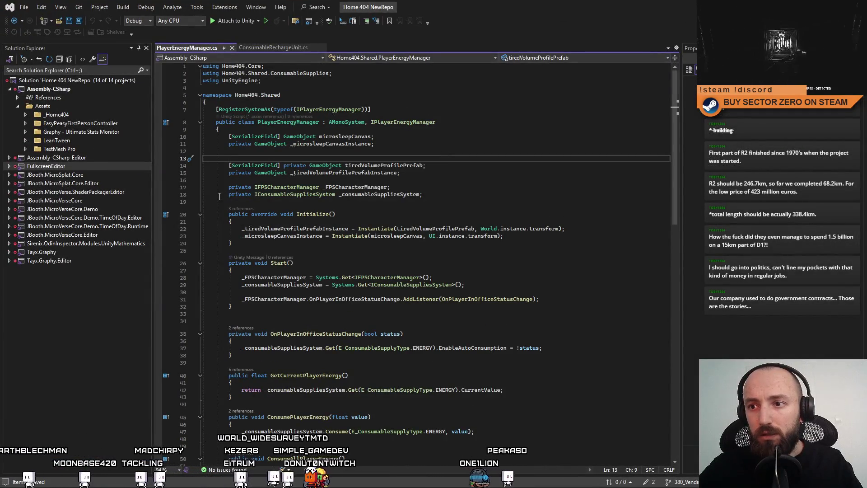
left_click_drag(228, 195, 423, 196)
key("ctrl+c")
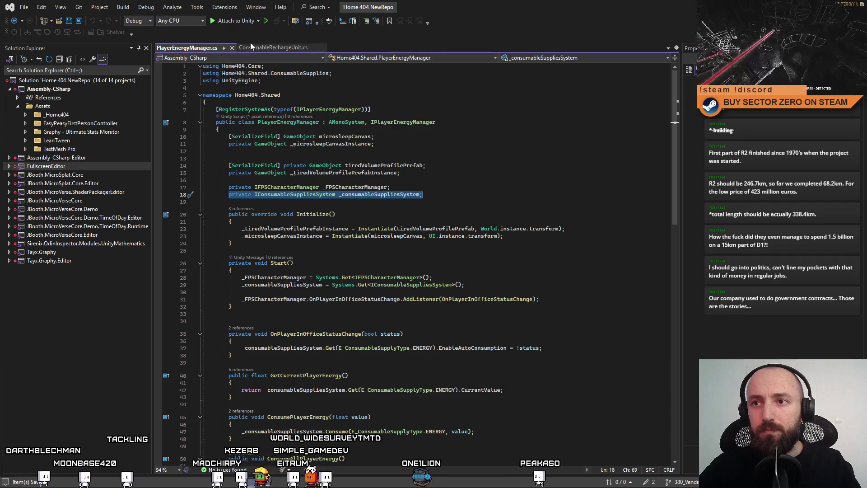
left_click(255, 48)
left_click(400, 117)
key("Return")
key("Return")
key("ctrl+v")
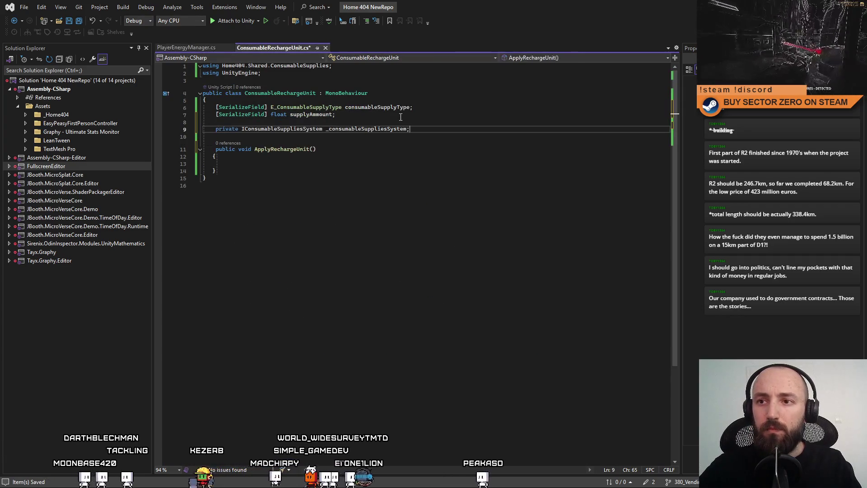
Step: Copy the Systems.Get line and add a Start method in ConsumableRechargeUnit
left_click(183, 47)
scroll(490, 176, "down", 2)
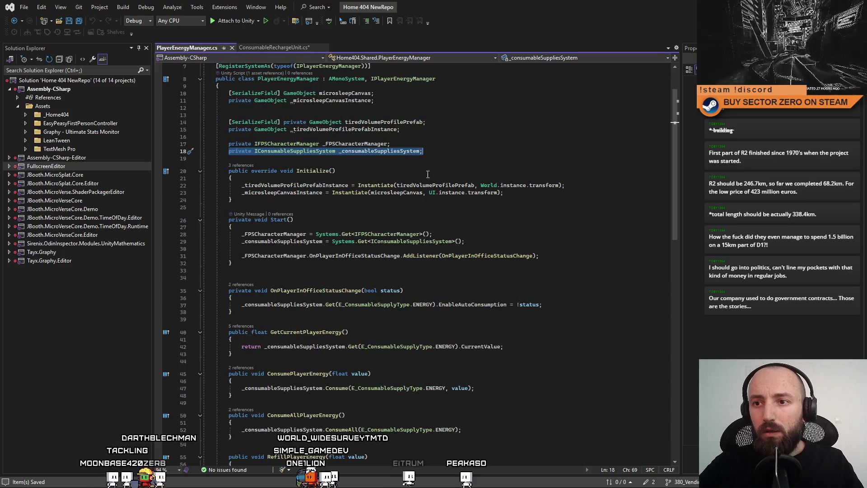
double_click(388, 153)
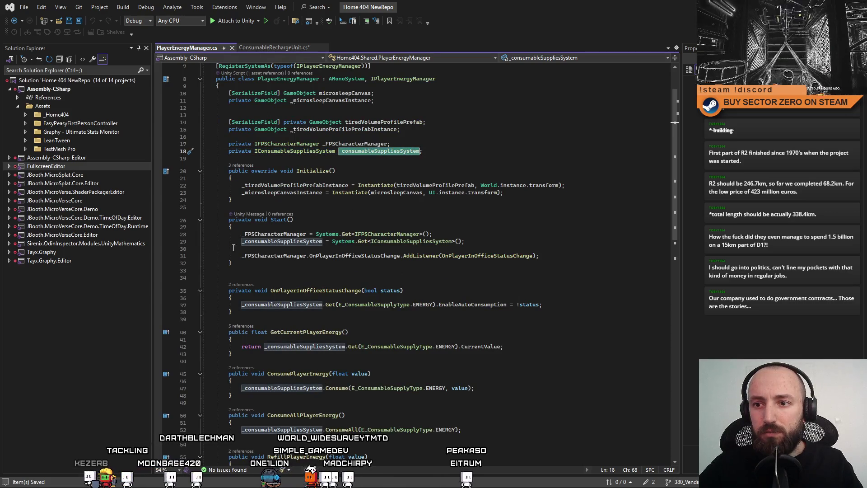
left_click_drag(234, 247, 481, 239)
left_click(258, 46)
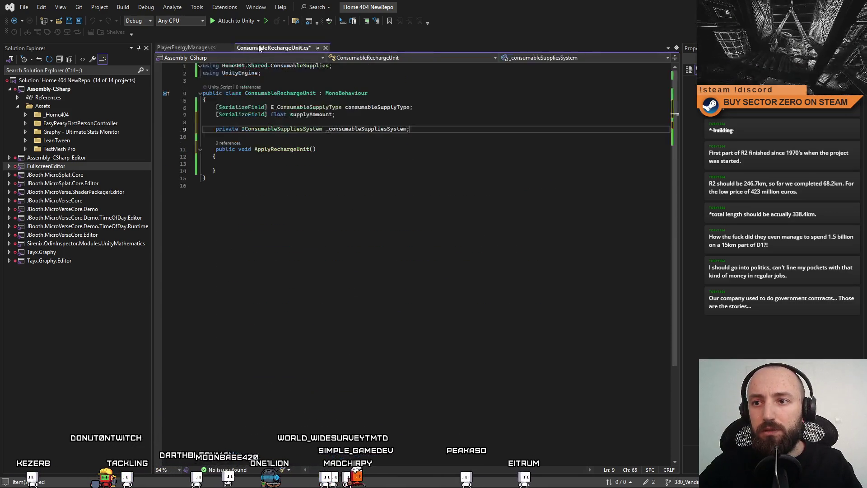
key("Return")
key("Return")
type("s")
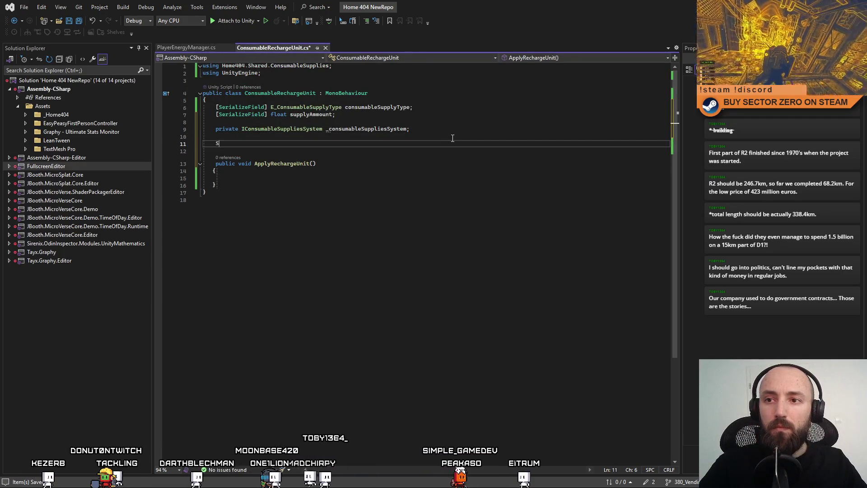
type("tart")
key("Tab")
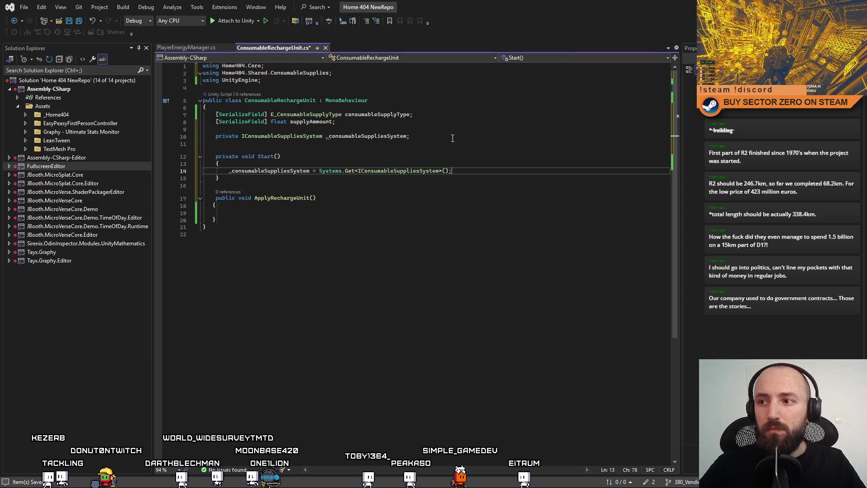
Step: Review the energy Consume and Refill statements in PlayerEnergyManager
key("ctrl+Tab")
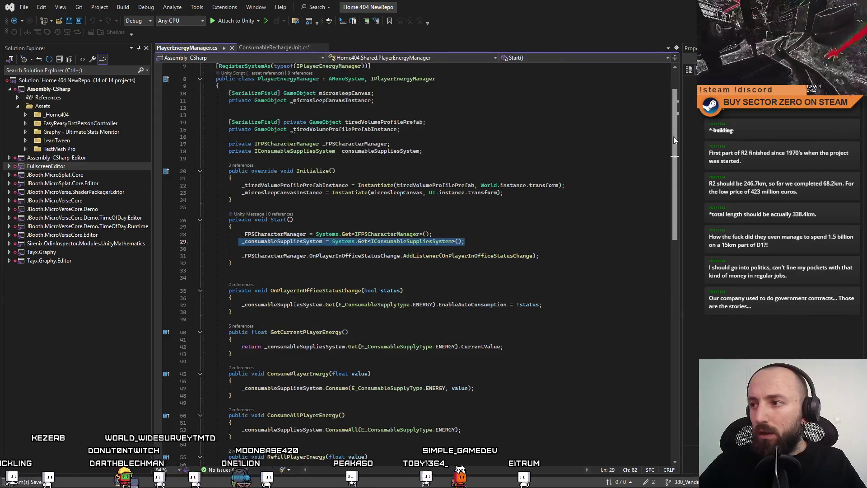
mouse_move(673, 136)
left_mouse_down()
mouse_move(681, 222)
mouse_move(682, 177)
left_mouse_up()
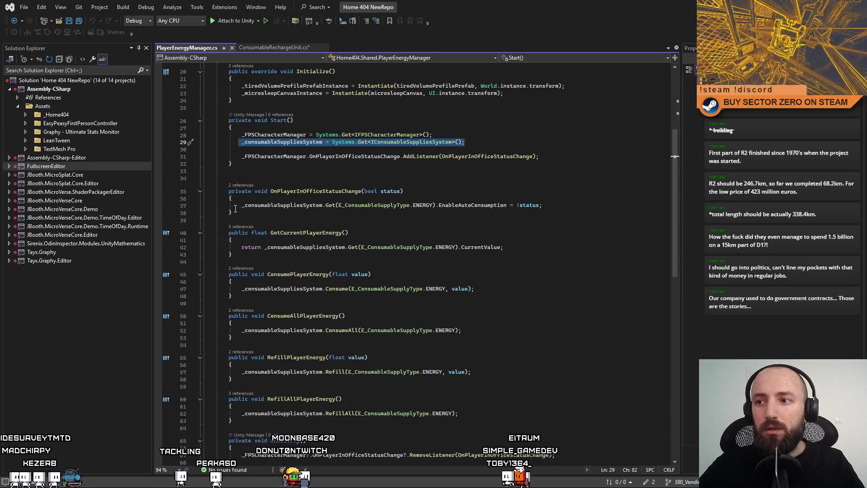
left_click_drag(242, 289, 417, 288)
left_click(400, 321)
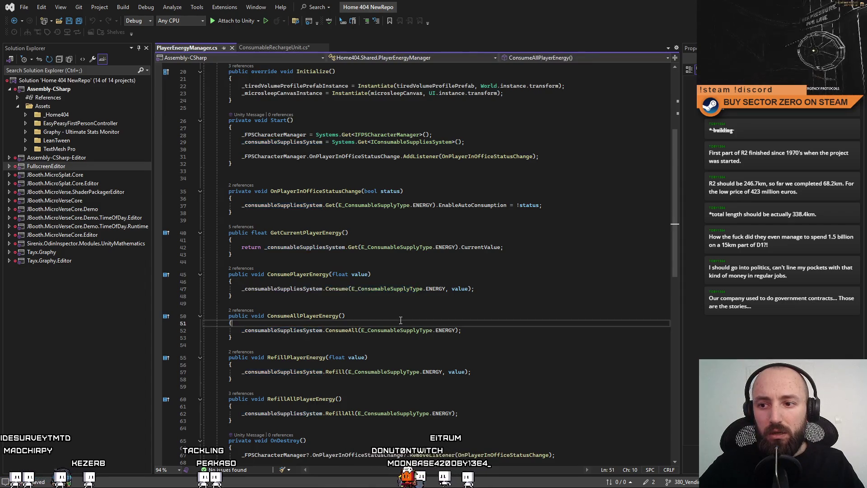
left_click_drag(241, 371, 478, 374)
key("ctrl+c")
left_click(286, 48)
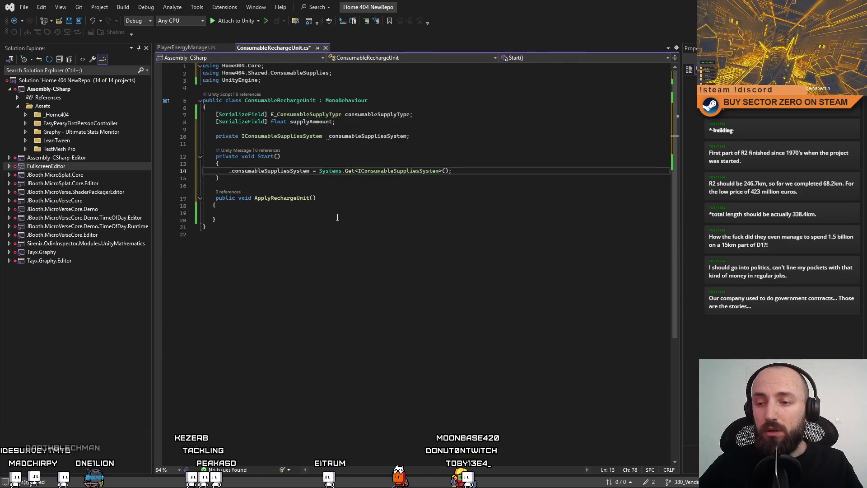
Step: Paste the Refill call into ApplyRechargeUnit, using consumableSupplyType and supplyAmount as its arguments
left_click(367, 212)
key("ctrl+v")
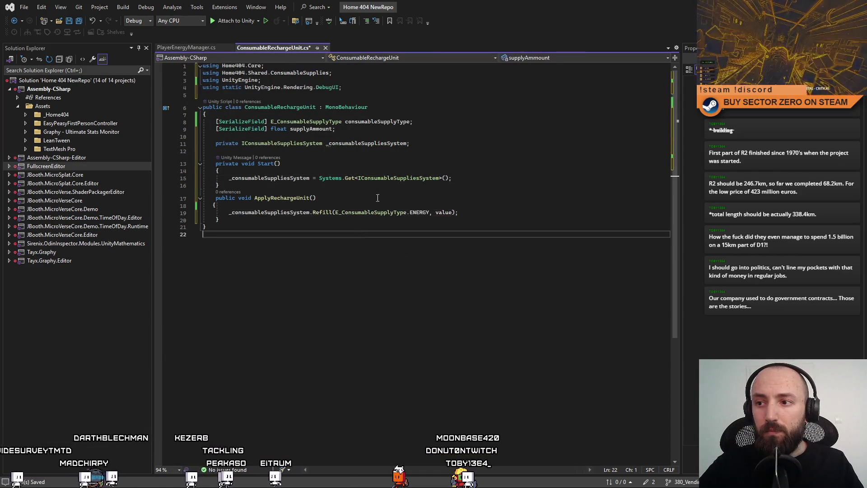
double_click(384, 121)
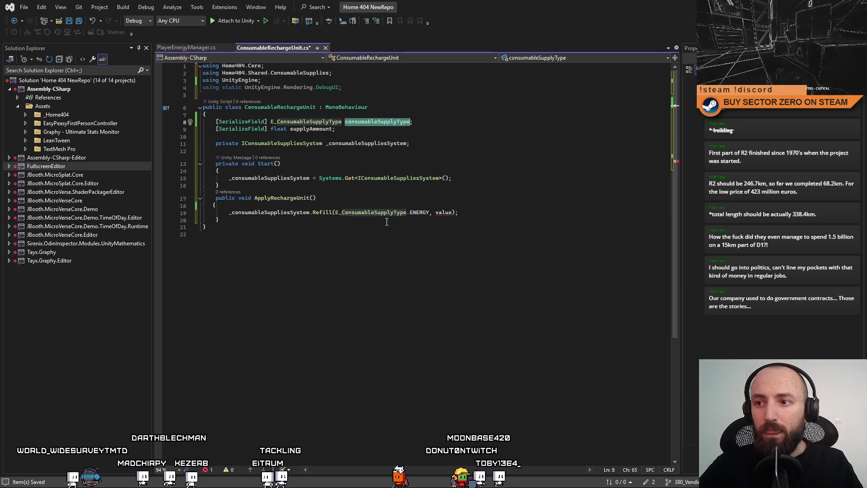
key("ctrl+c")
left_click_drag(429, 212, 335, 211)
key("ctrl+v")
double_click(414, 212)
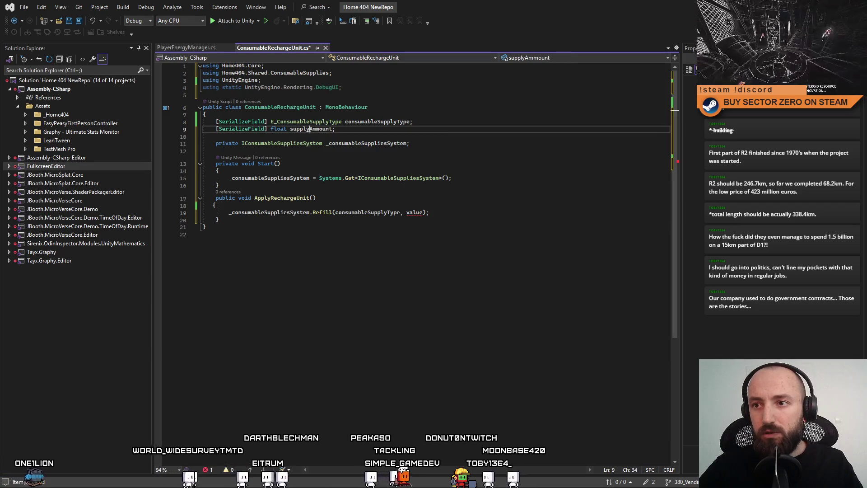
type("supplyAmount")
left_click(498, 290)
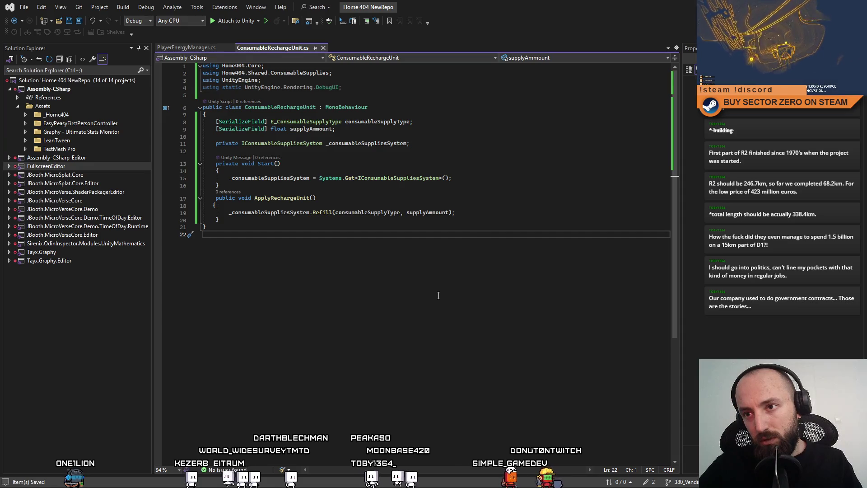
left_click(434, 143)
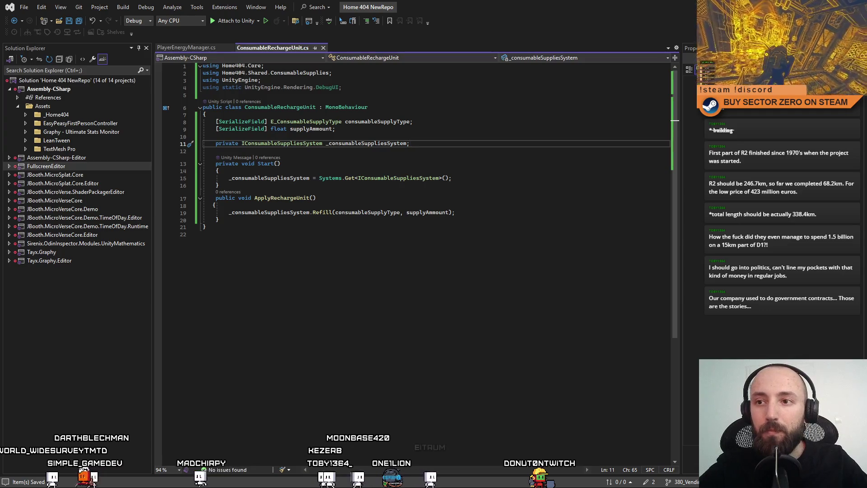
left_click(474, 186)
left_click(474, 163)
left_click(475, 197)
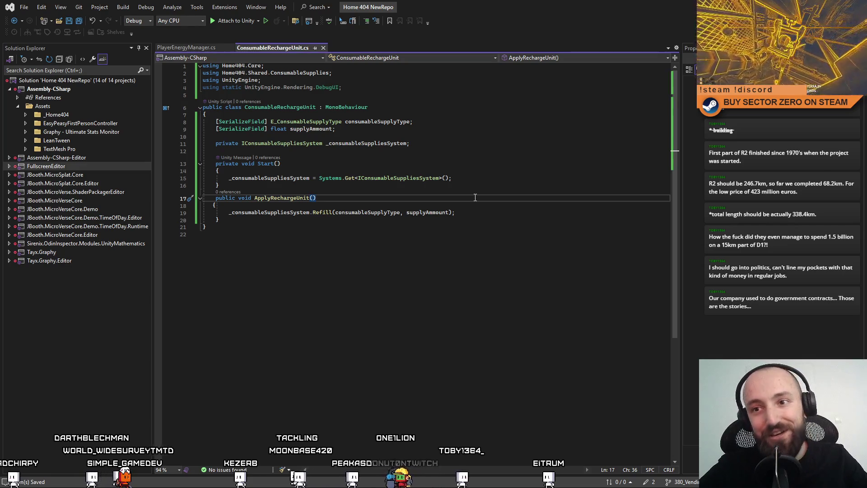
left_click(487, 186)
left_click(482, 164)
left_click(478, 136)
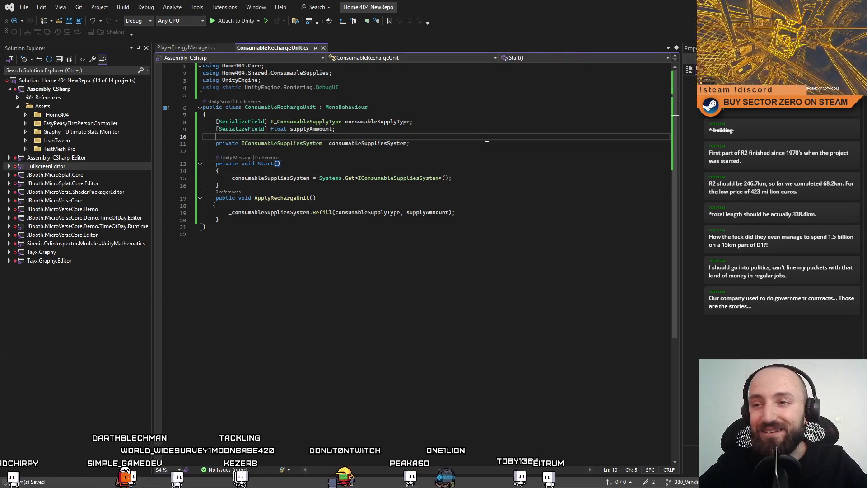
left_click(478, 143)
left_click(488, 164)
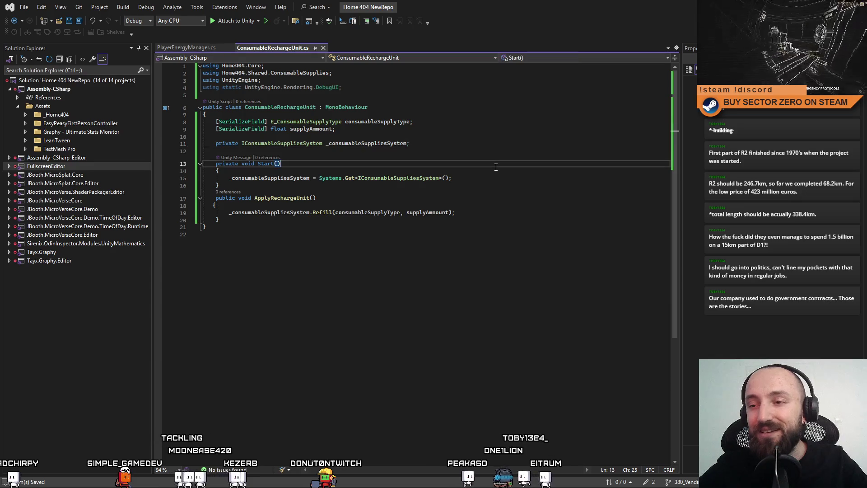
left_click(496, 151)
left_click(496, 143)
left_click_drag(409, 143, 217, 144)
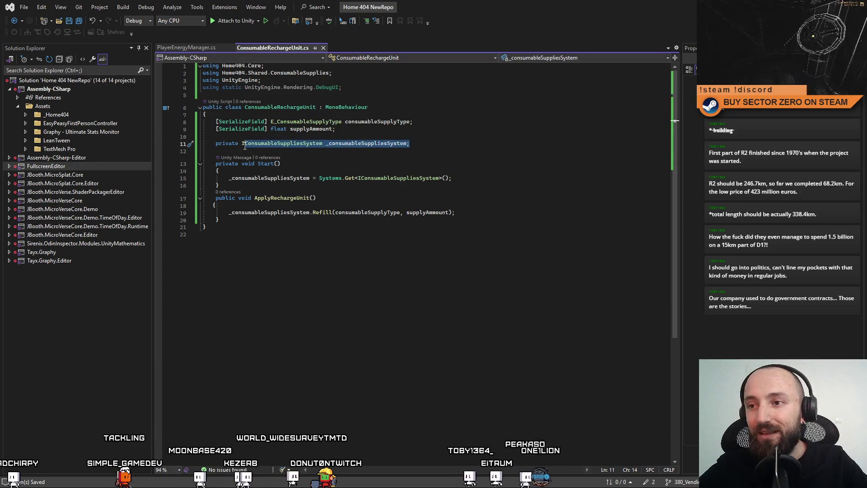
left_click(460, 164)
left_click(460, 151)
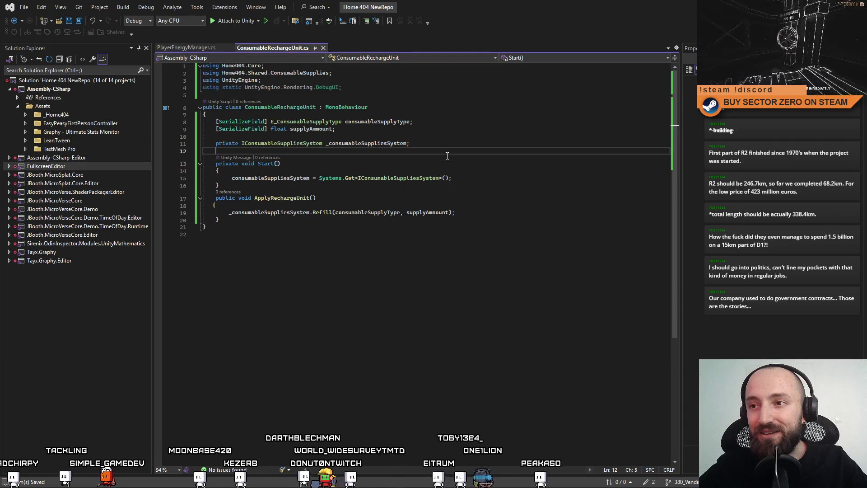
left_click(459, 143)
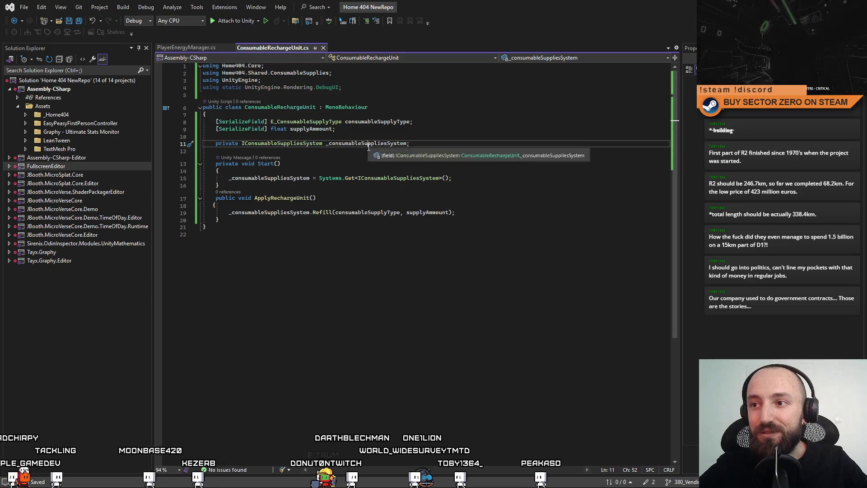
double_click(368, 145)
left_click(445, 147)
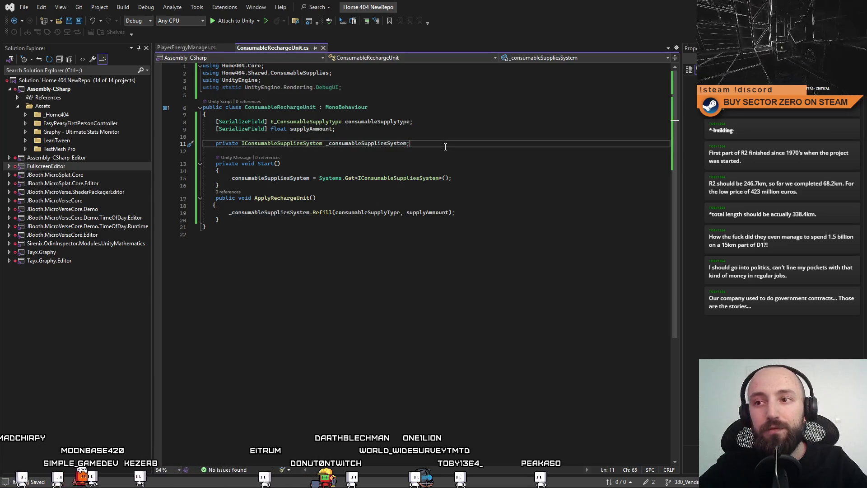
left_click(352, 131)
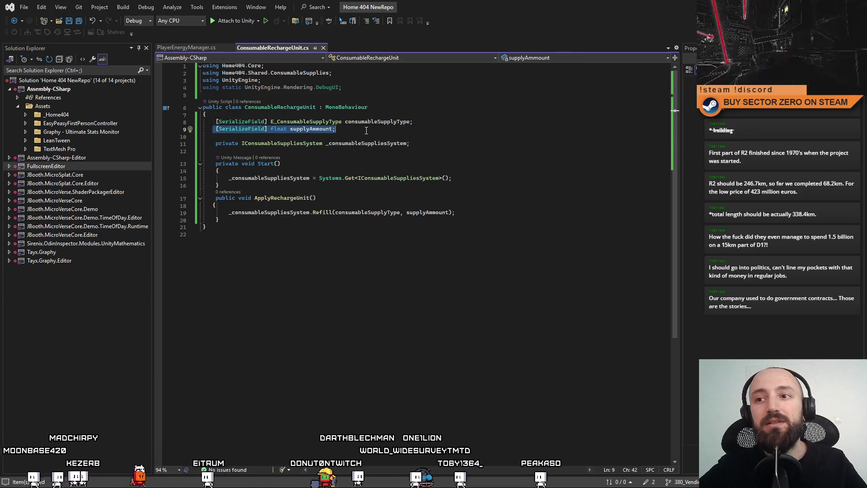
Step: Duplicate the supplyAmmount field line and turn it into bool destroyObjectOnUse = true;
key("ctrl+d")
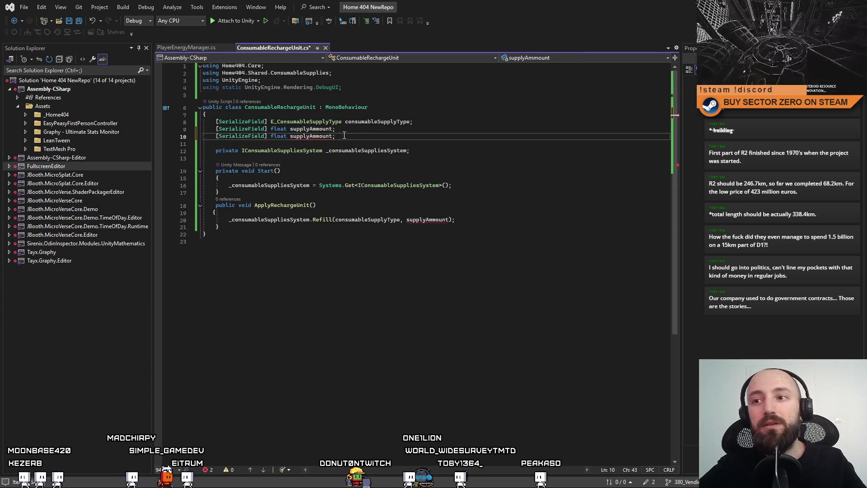
key("ctrl+shift+Left")
key("ctrl+shift+Left")
key("ctrl+shift+Left")
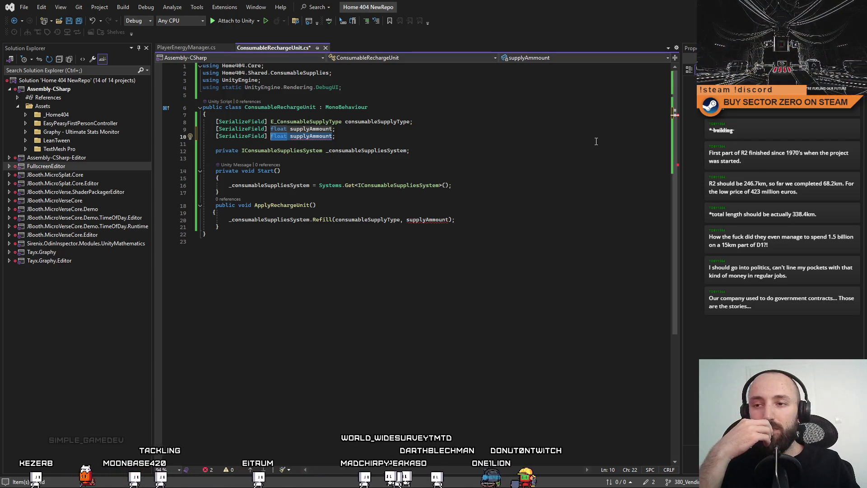
type("bool d")
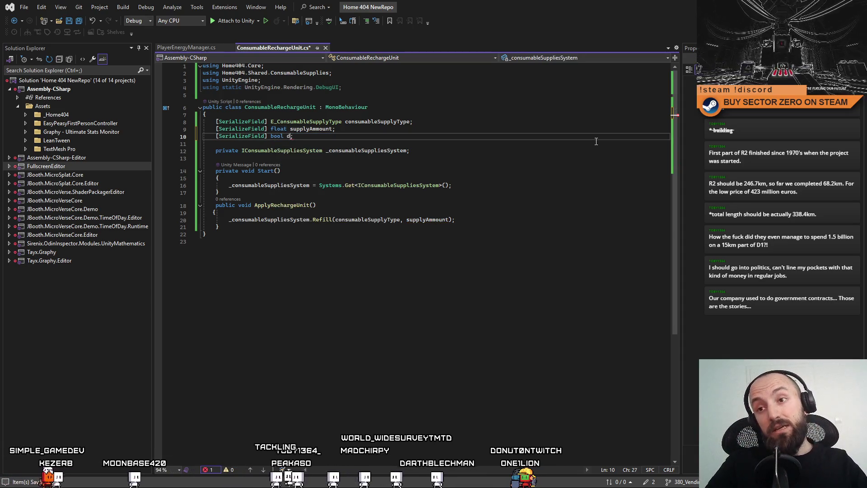
type("estroyObject")
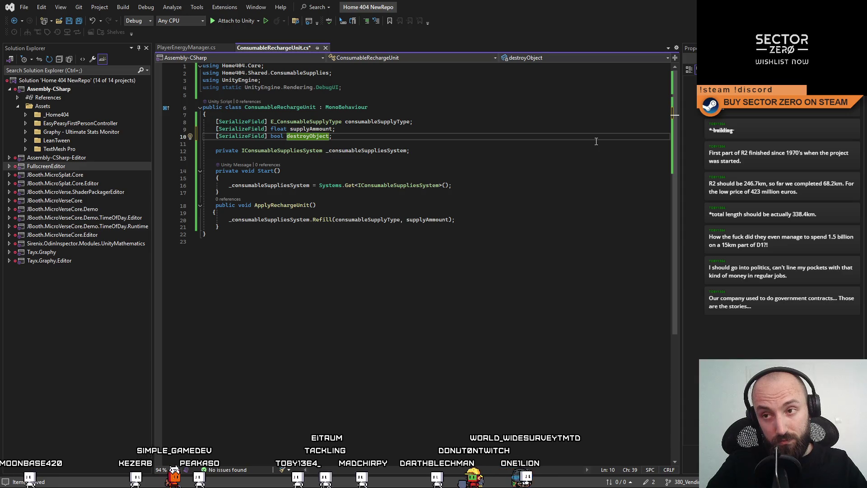
type("On")
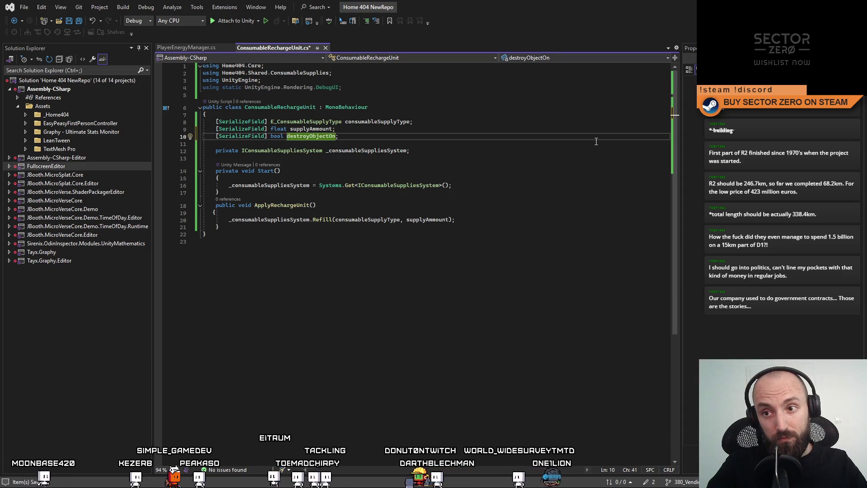
type("A")
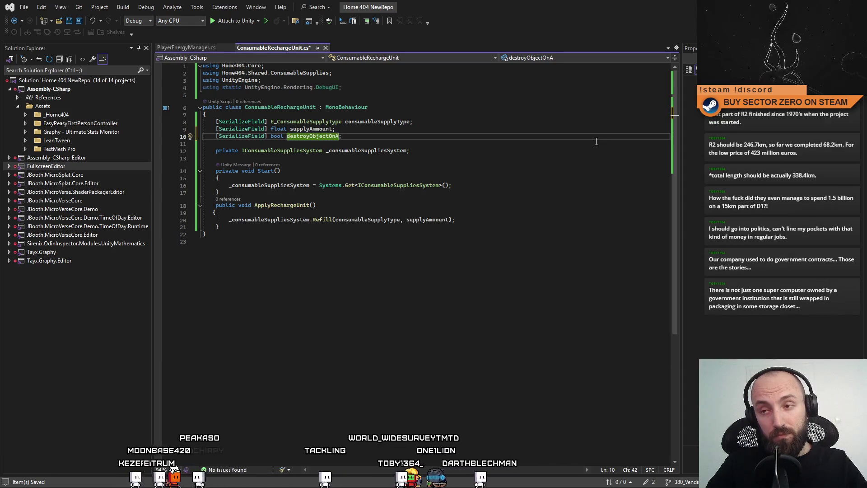
key("BackSpace")
type("Use")
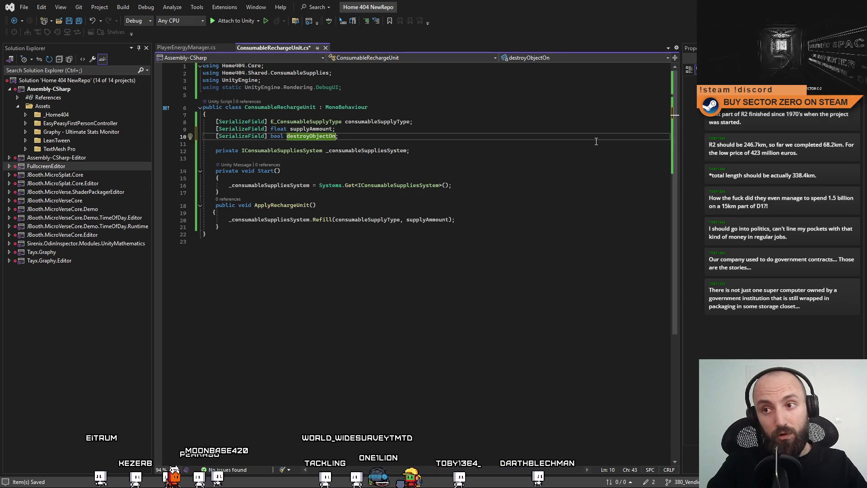
left_click(370, 137)
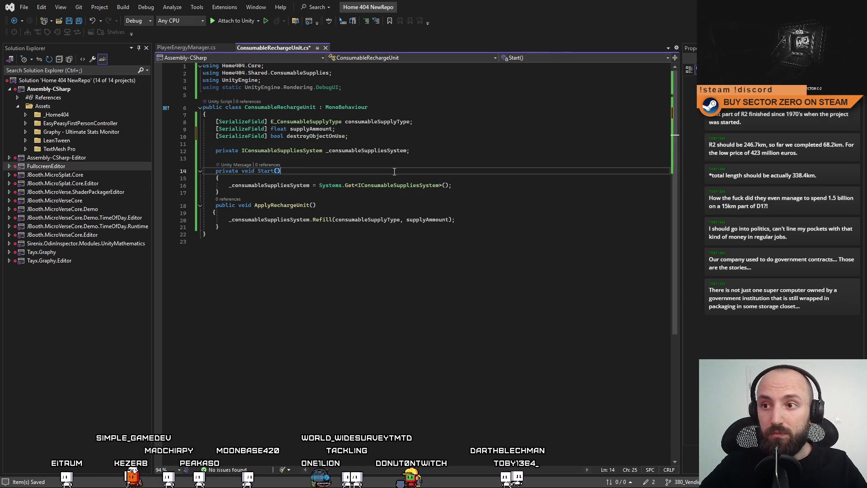
type("= true;")
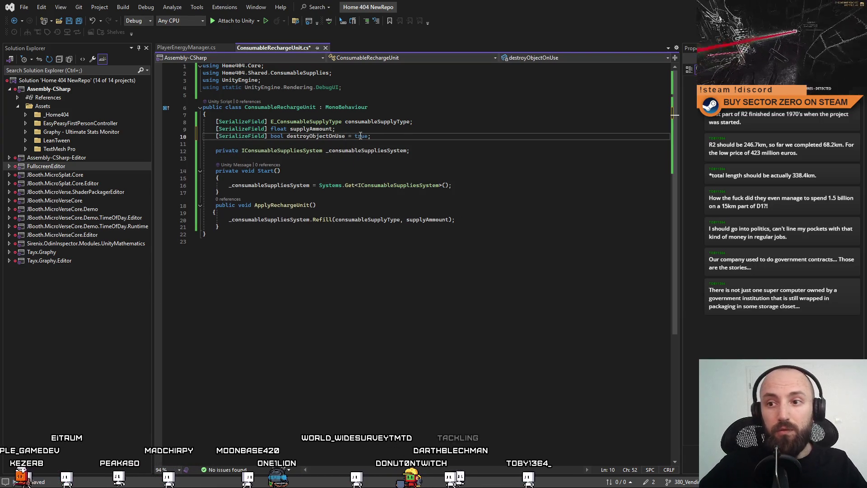
double_click(280, 205)
Step: Rename the ApplyRechargeUnit method to UseRechargeUnit everywhere
key("ctrl+r")
key("ctrl+r")
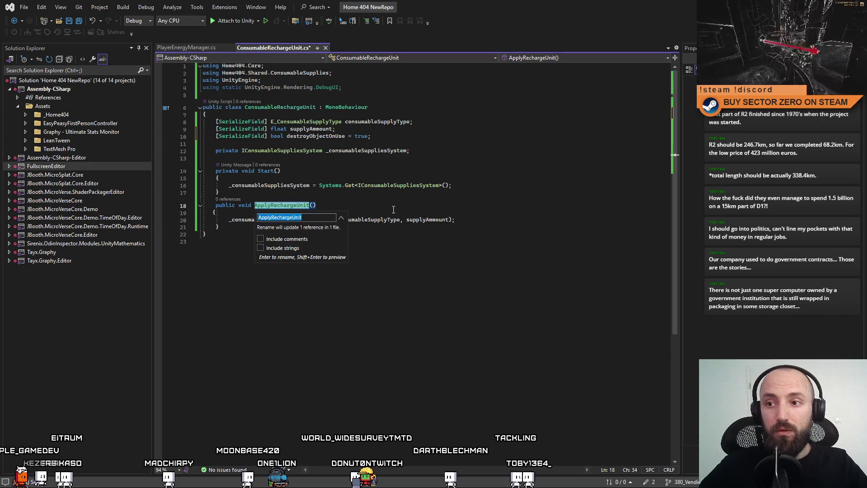
key("Home")
key("Right")
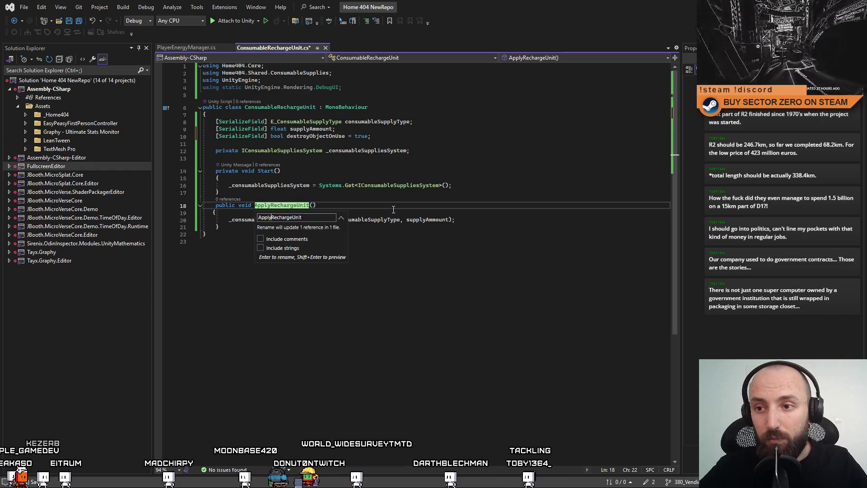
key("BackSpace")
key("BackSpace")
key("BackSpace")
type("Use")
key("Return")
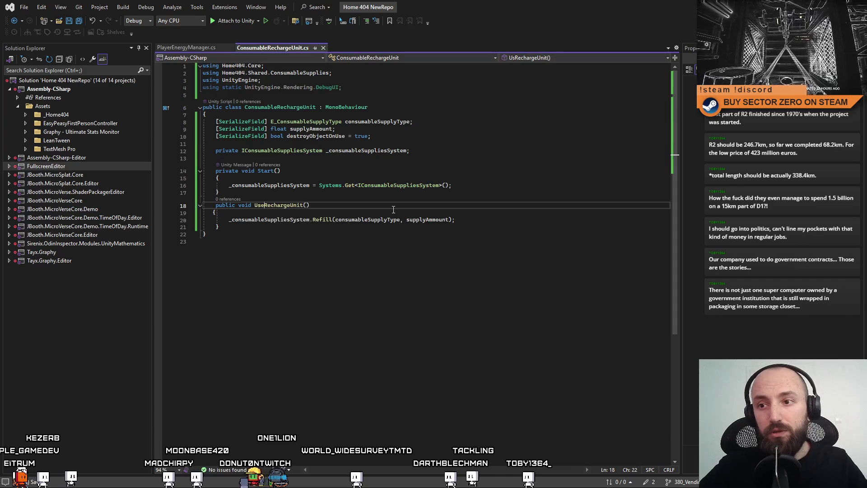
Step: Remove the unused using directive, save the script, and return to Unity to recompile
key("ctrl+End")
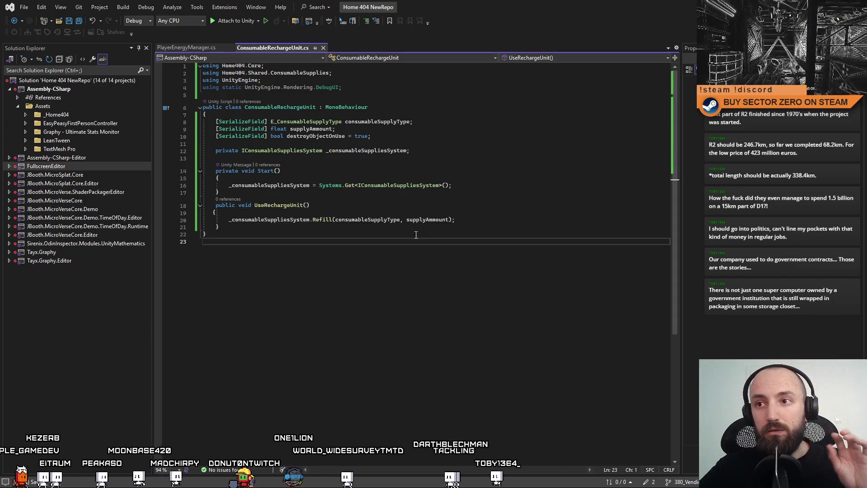
key("ctrl+r")
key("ctrl+g")
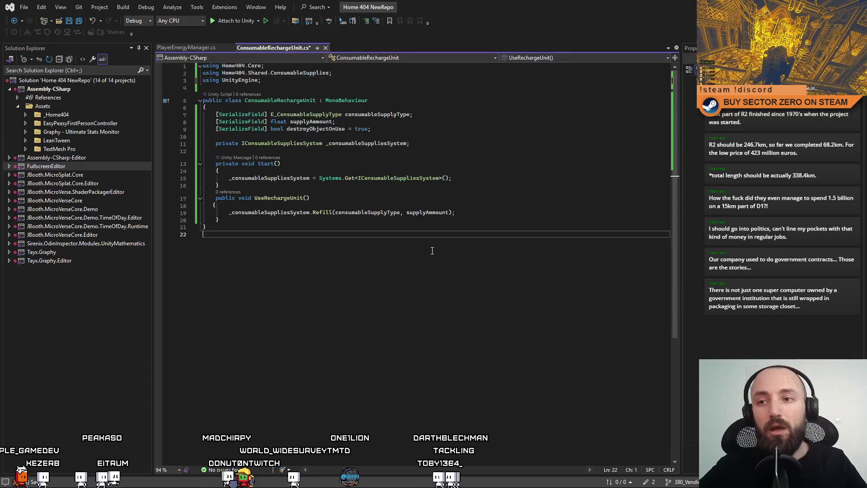
key("ctrl+s")
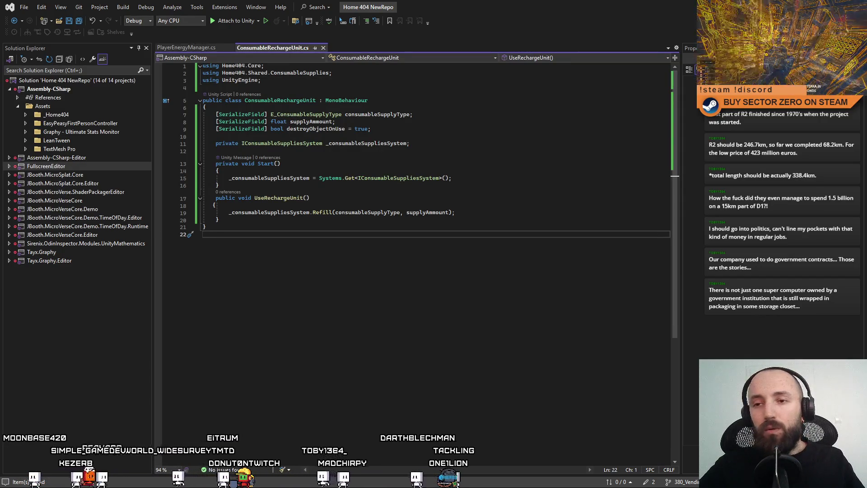
left_click(590, 165)
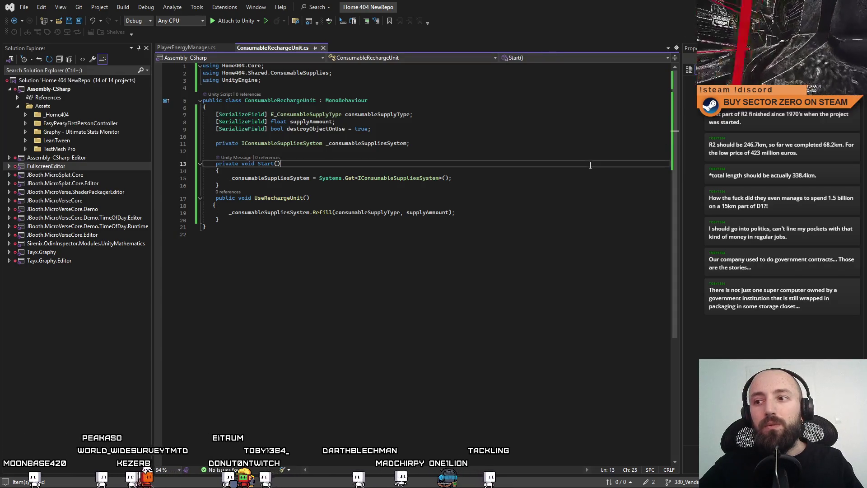
key("alt+Tab")
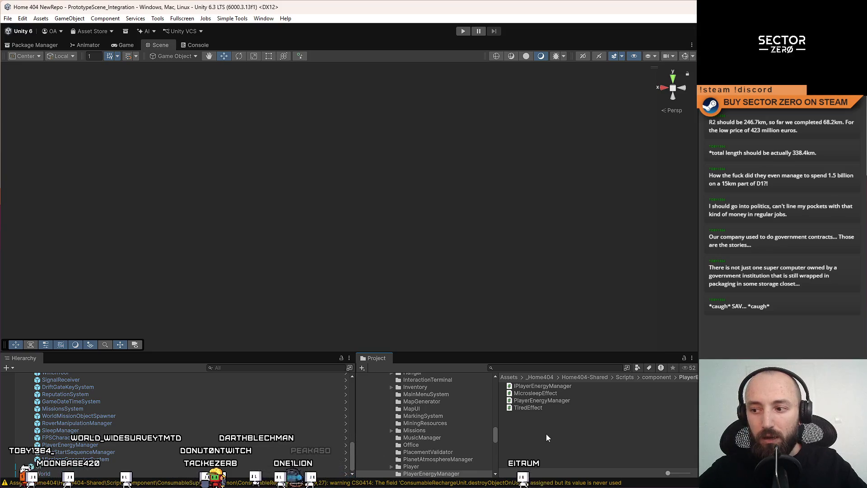
Step: Search the Project window for 'cola' and select the Drfit Cola prefab
left_click(547, 367)
type("drift colli")
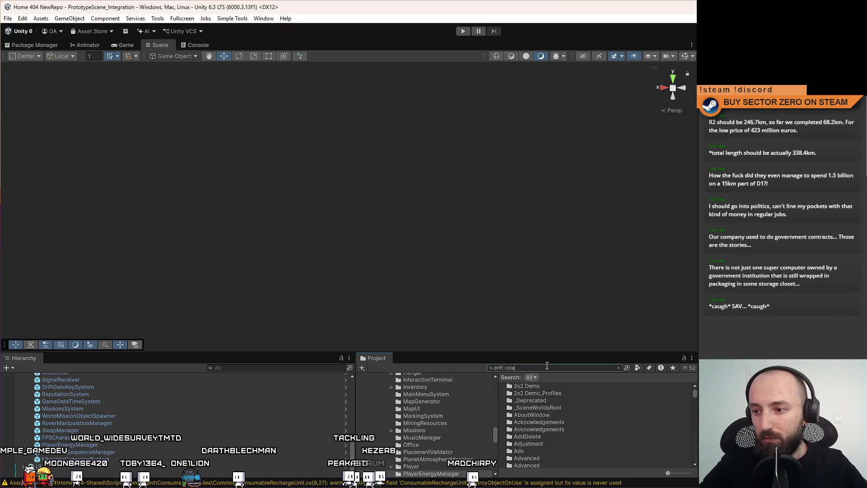
key("Escape")
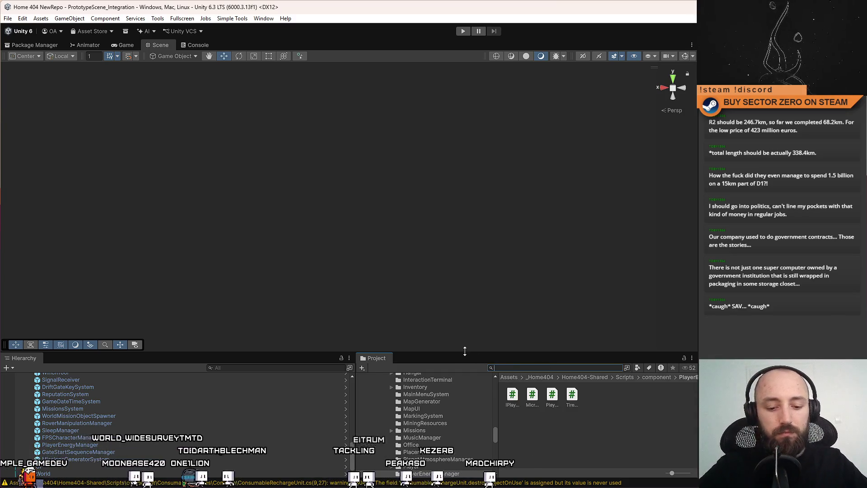
type("cola")
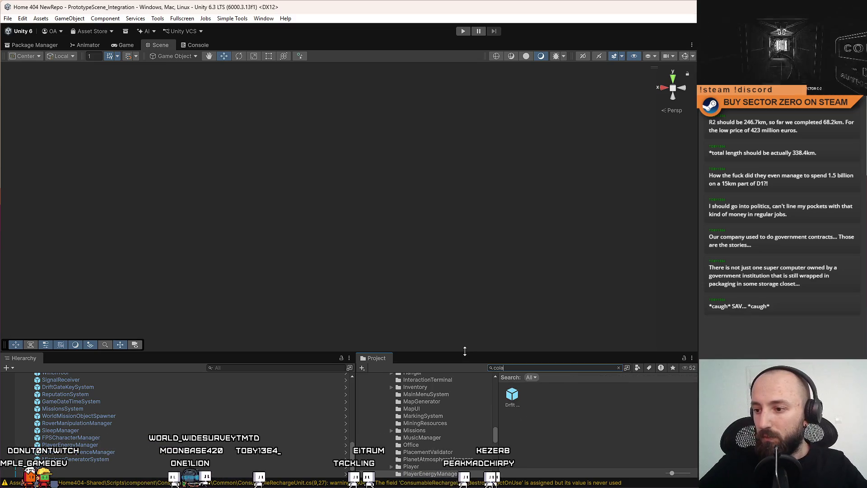
scroll(565, 413, "down", 2)
left_click(542, 385)
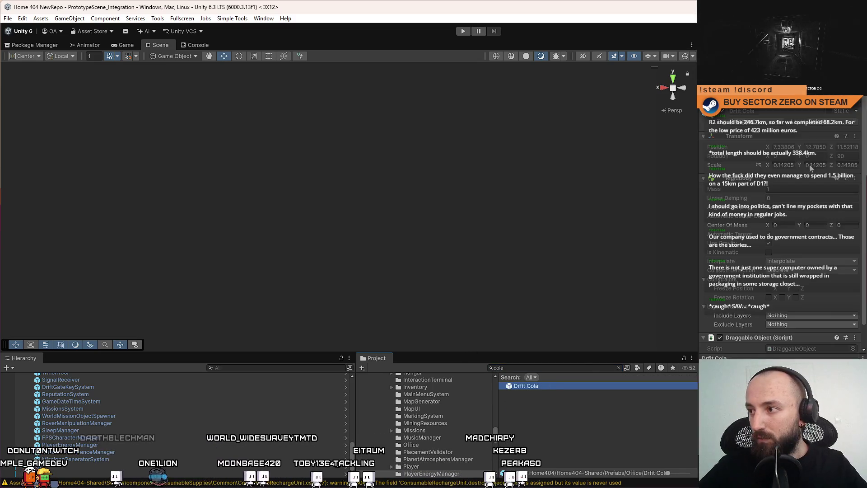
scroll(781, 226, "down", 2)
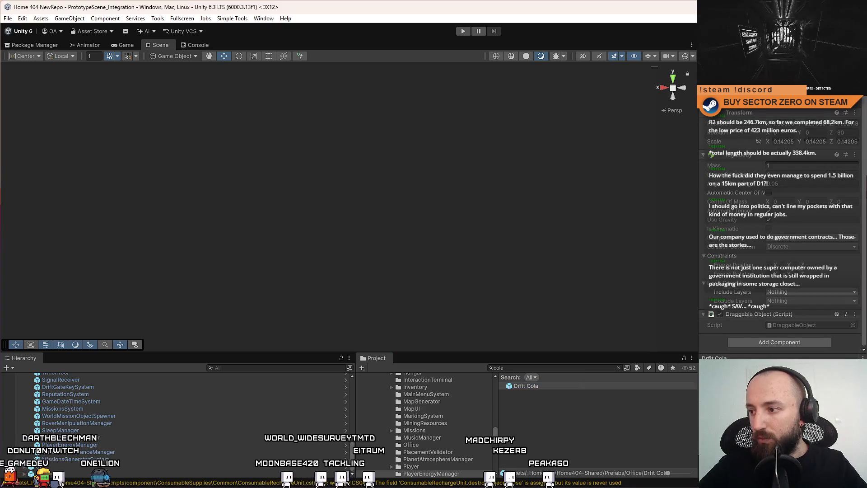
Step: Remove the Draggable Object component, then undo to restore it
right_click(741, 316)
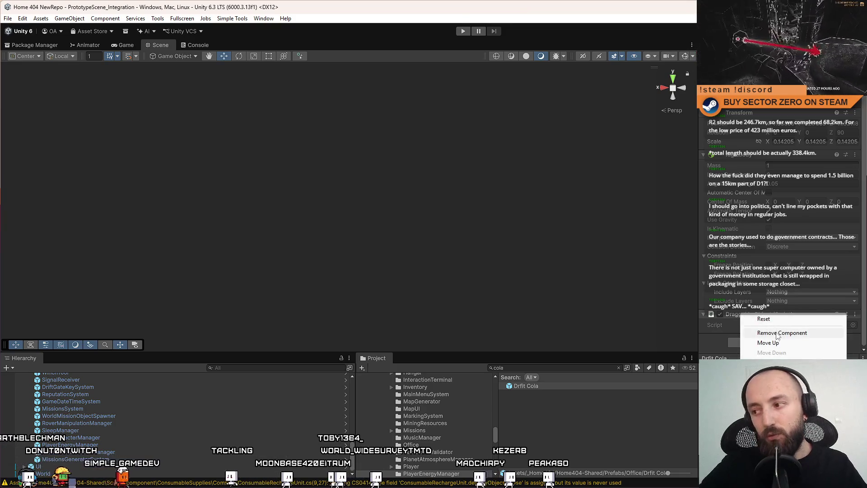
left_click(777, 334)
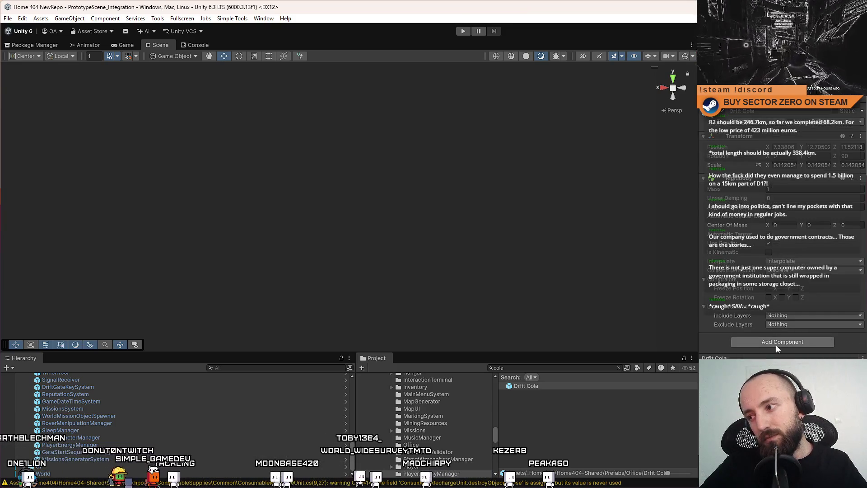
left_click(776, 345)
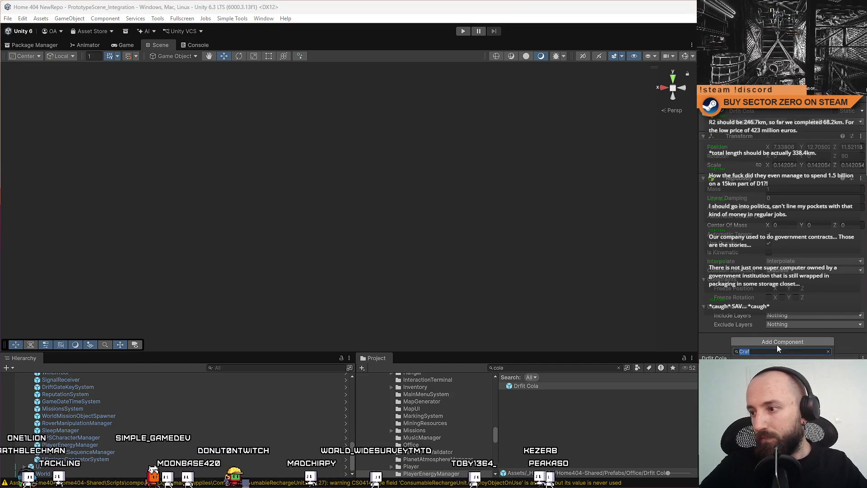
key("Escape")
key("ctrl+z")
Step: Try adding a Button component and dismiss the collider-required error
scroll(848, 352, "down", 1)
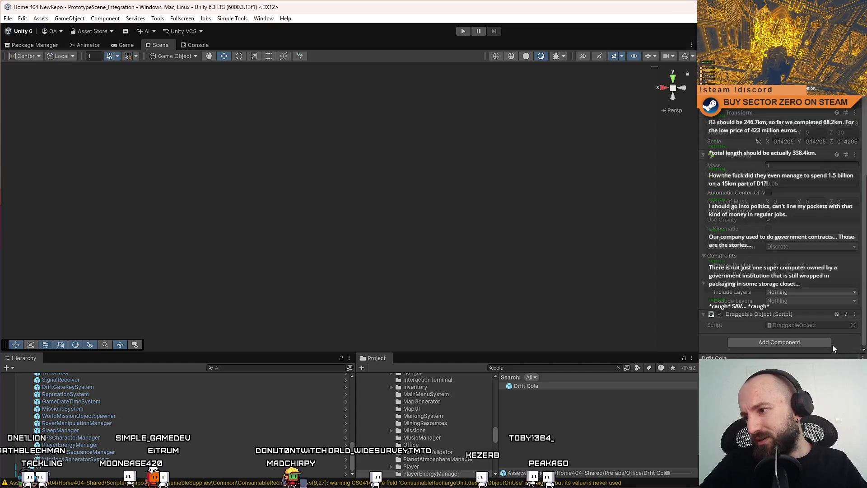
left_click(818, 343)
type("button")
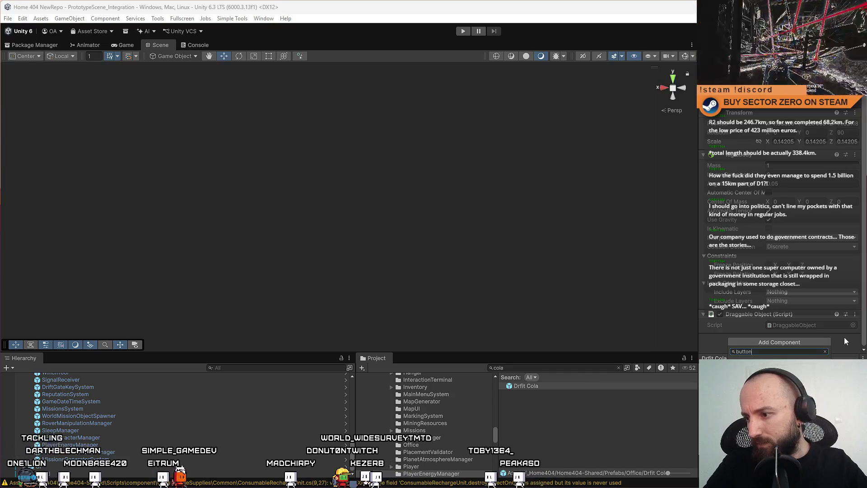
key("Return")
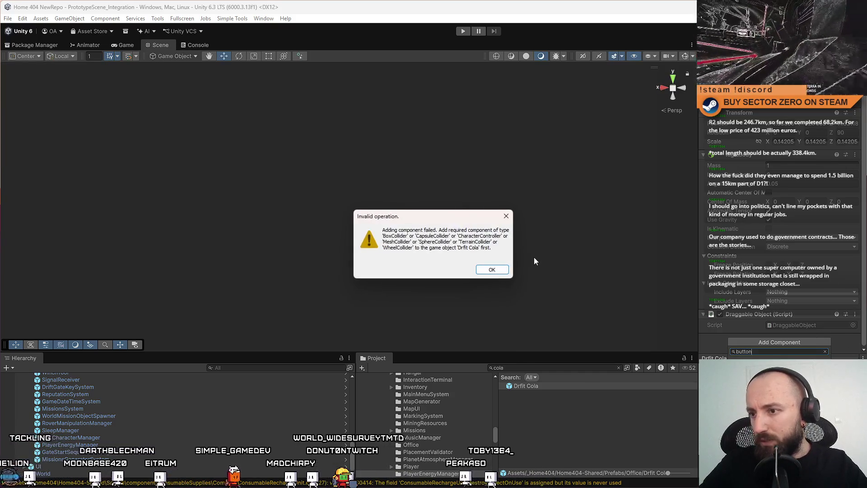
left_click(507, 216)
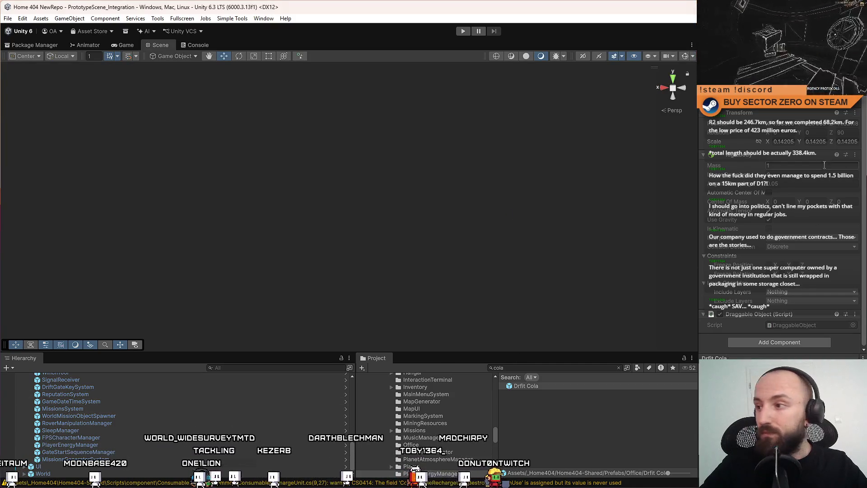
scroll(777, 316, "up", 1)
Step: Open Drfit Cola in prefab mode and compare the Collider child with the root
double_click(526, 386)
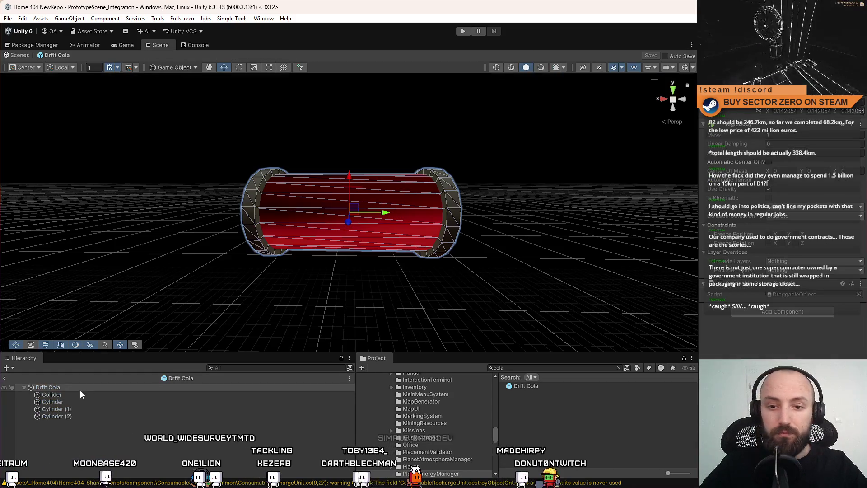
left_click(72, 394)
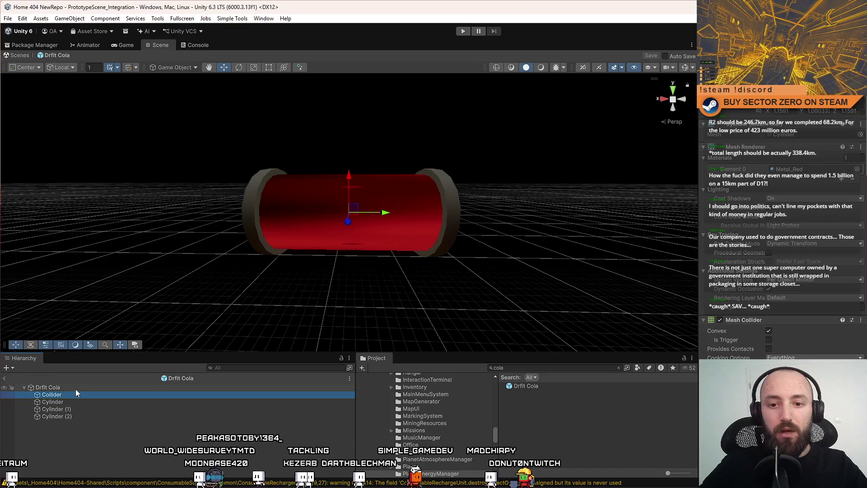
left_click(75, 389)
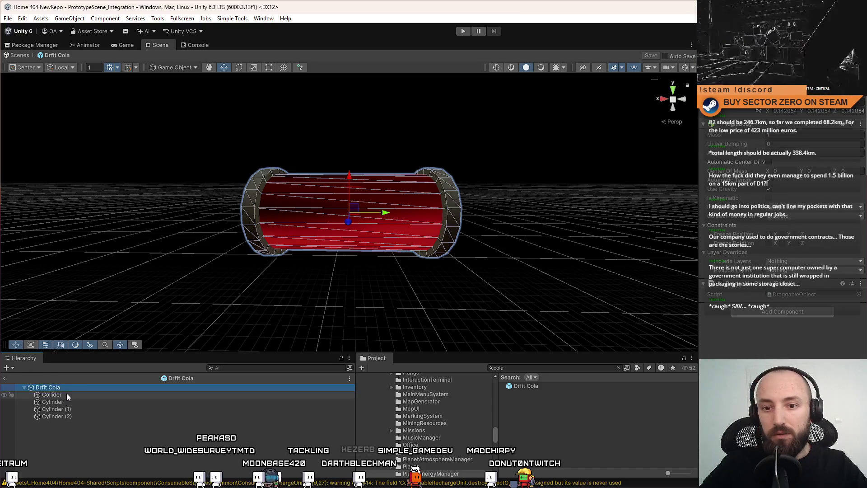
left_click(67, 395)
left_click(70, 387)
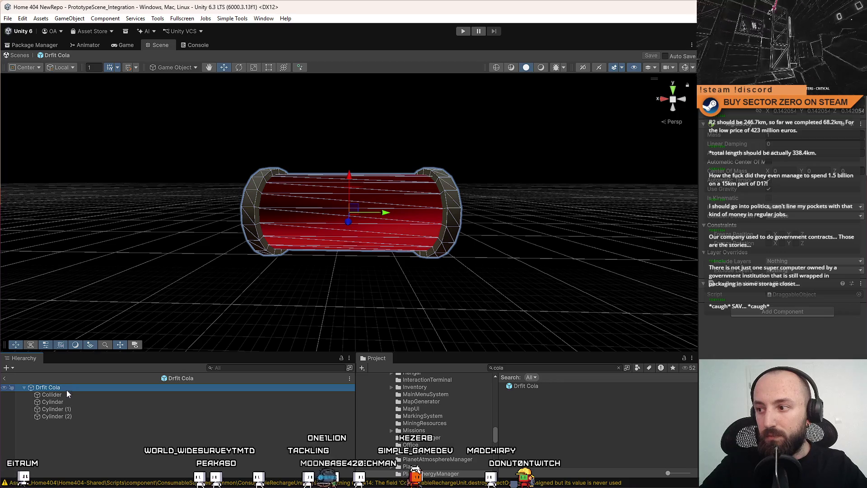
left_click(68, 394)
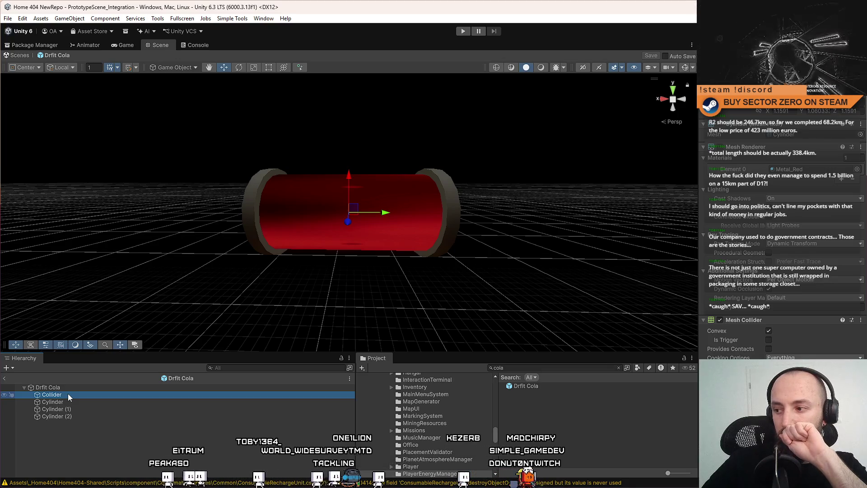
Step: Copy the Collider child's Mesh Collider and paste it as a new component on the root
right_click(745, 321)
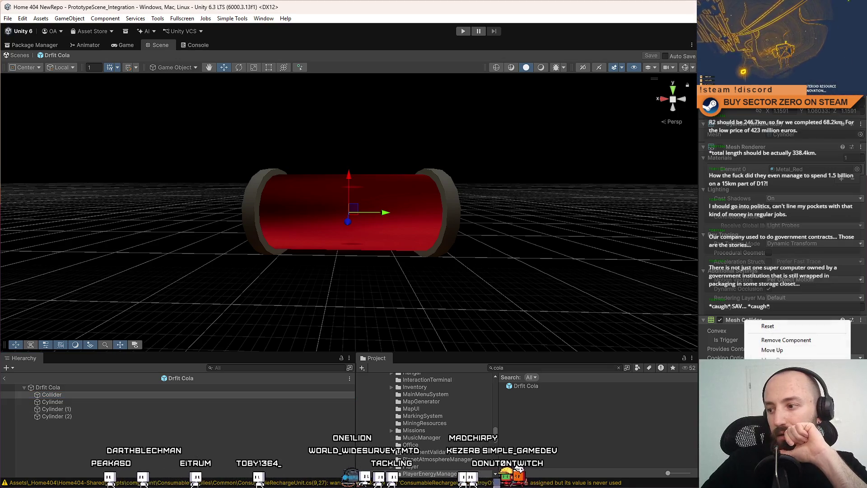
left_click(181, 379)
left_click(116, 387)
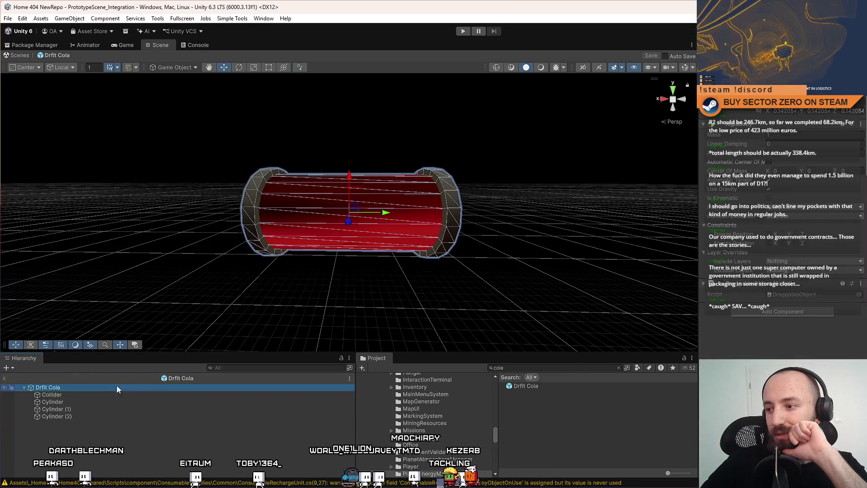
right_click(752, 285)
left_click(832, 344)
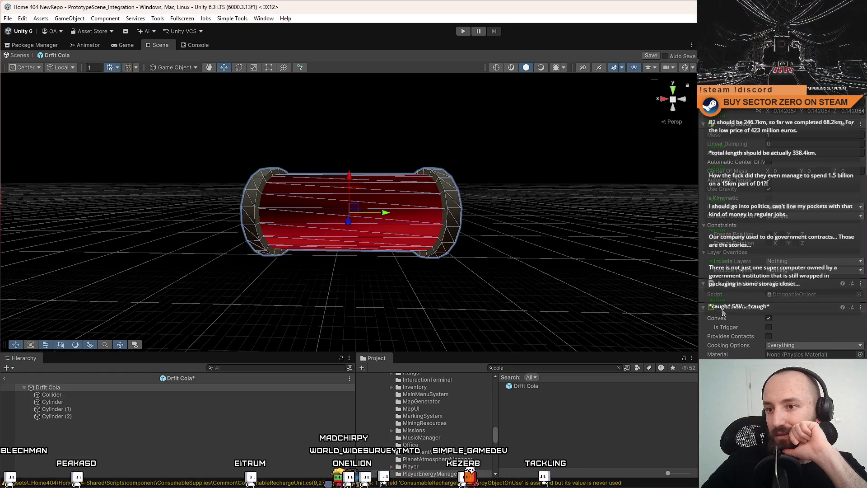
Step: Delete the redundant Collider child and show collider gizmos in the scene
left_click(83, 394)
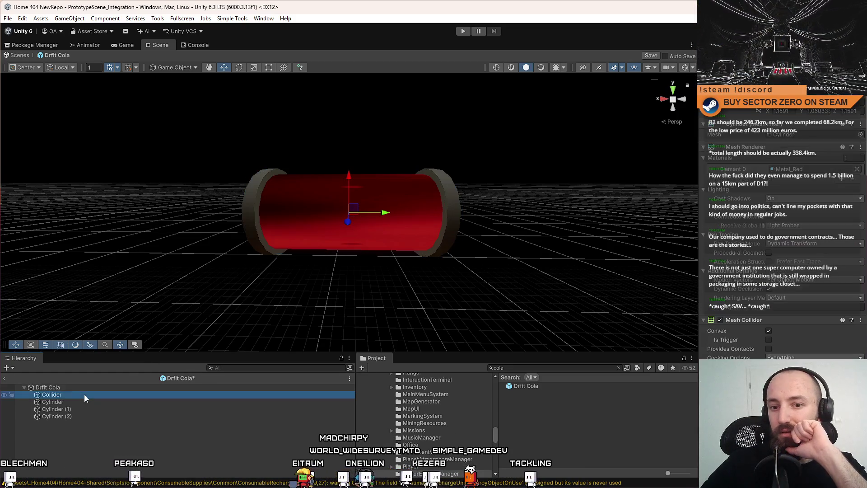
key("Delete")
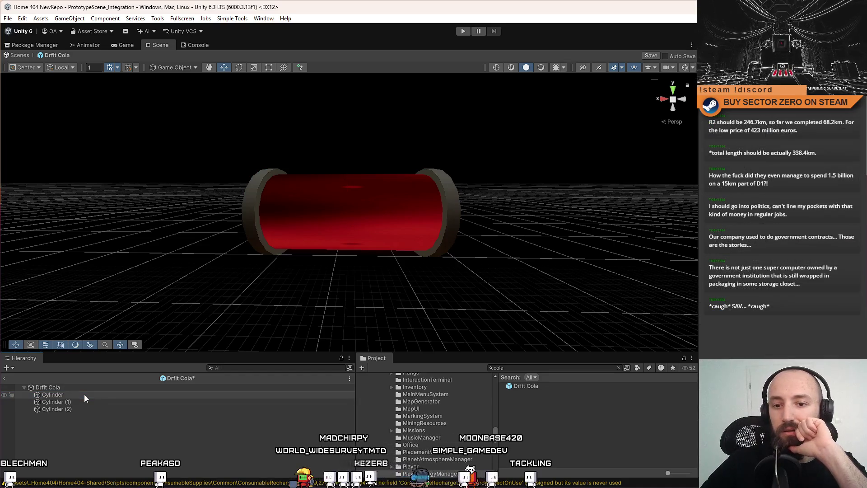
left_click(97, 390)
left_click(686, 67)
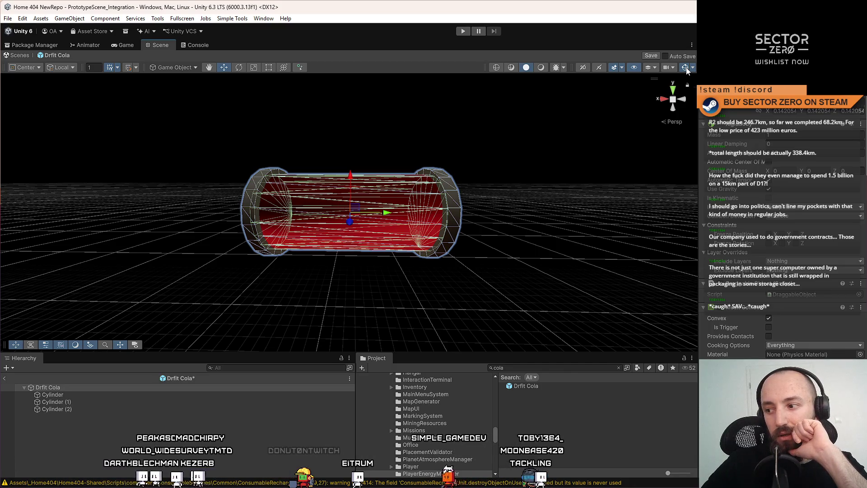
Step: Inspect the can's three Cylinder parts in the Hierarchy
left_click(116, 394)
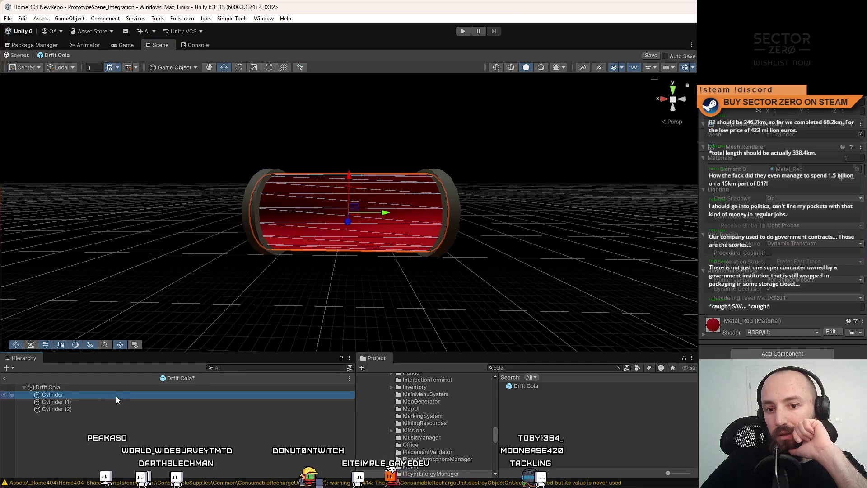
left_click(103, 401)
left_click(96, 410)
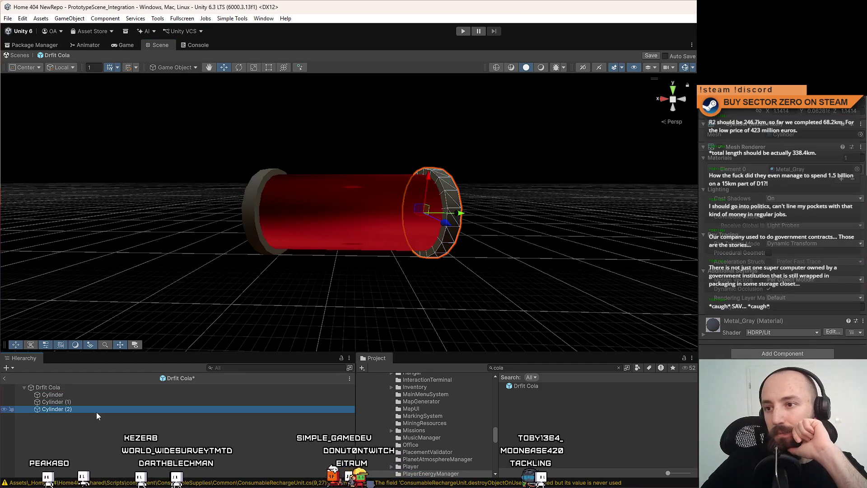
left_click(96, 403)
left_click(98, 396)
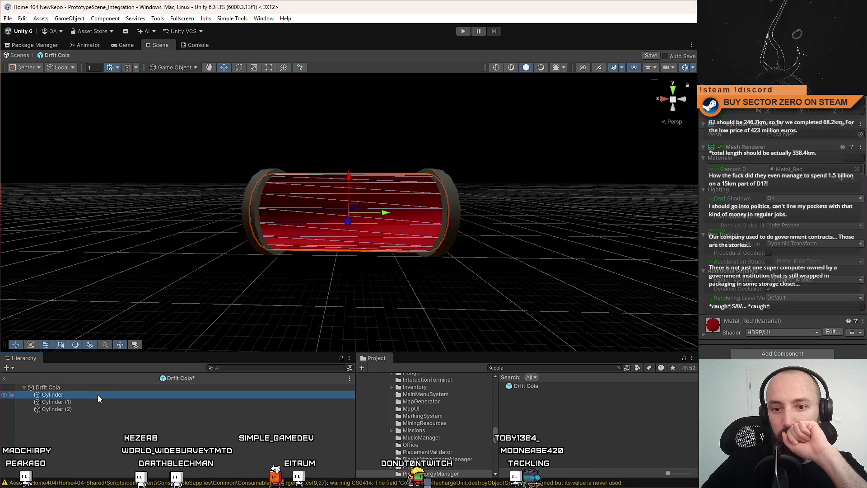
key("Down")
key("Down")
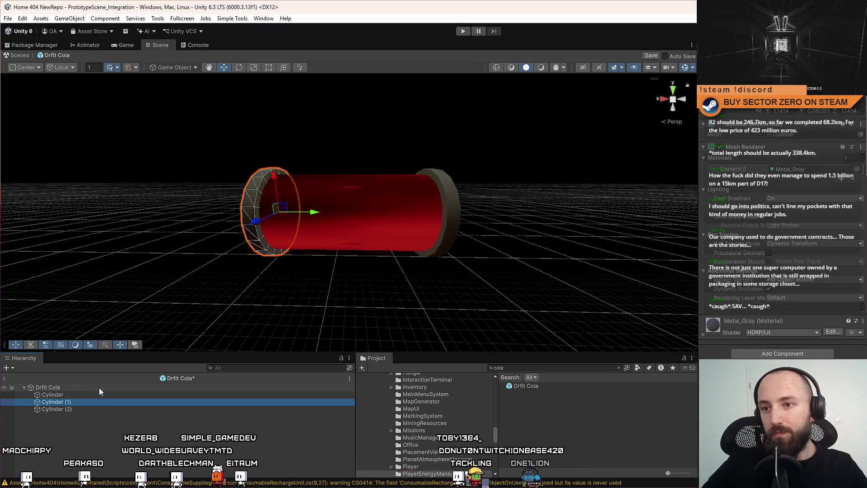
key("Up")
key("Up")
key("Up")
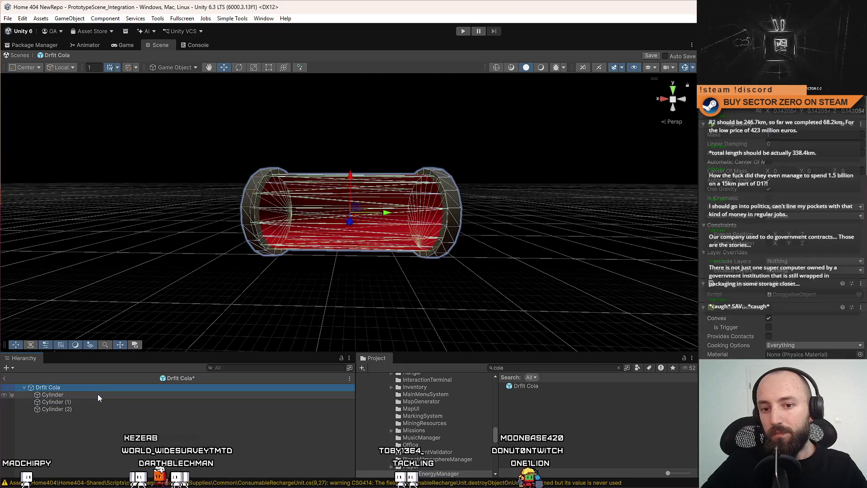
Step: Create a Collider child object under Drfit Cola and reselect the root
key("shift+d")
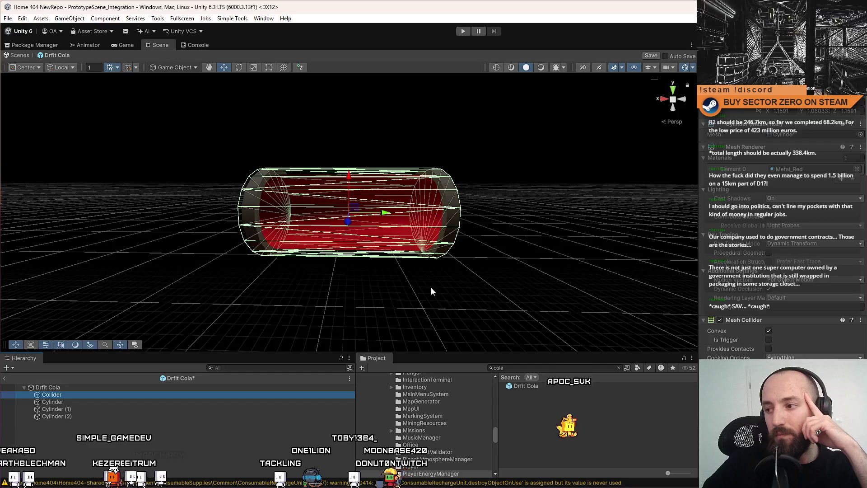
left_click(101, 387)
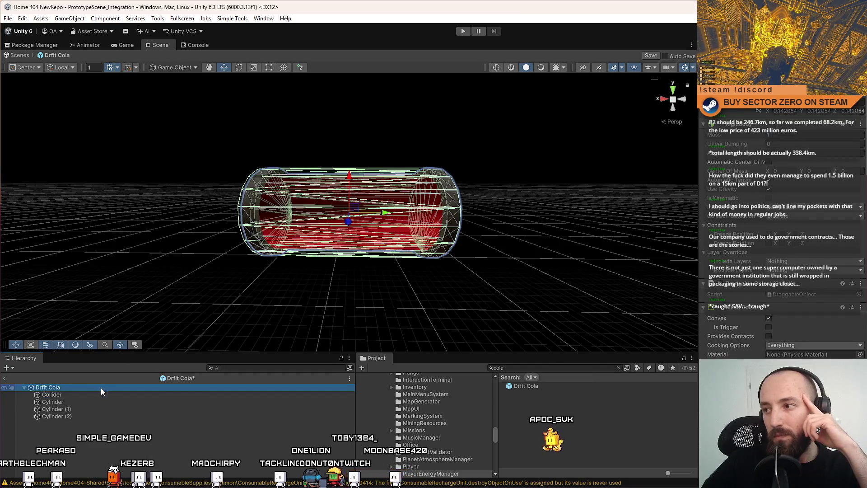
left_click(99, 399)
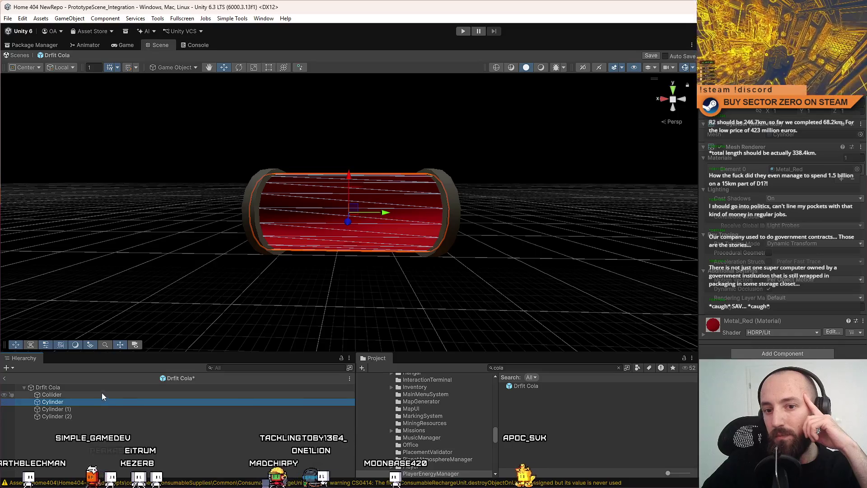
left_click(109, 389)
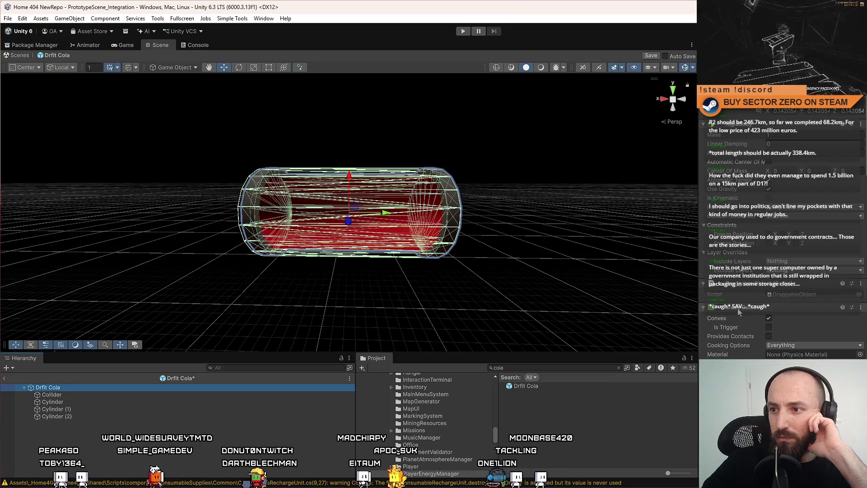
Step: Remove the root's Mesh Collider and add a Box Collider in its place
right_click(739, 311)
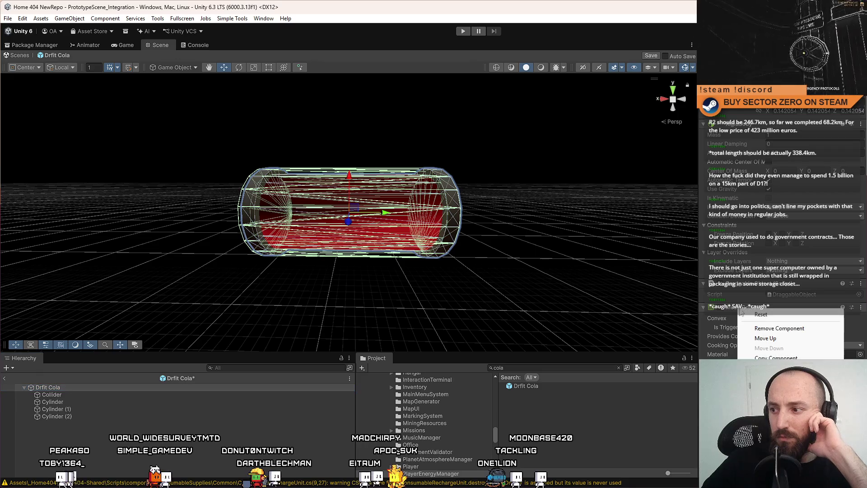
left_click(795, 332)
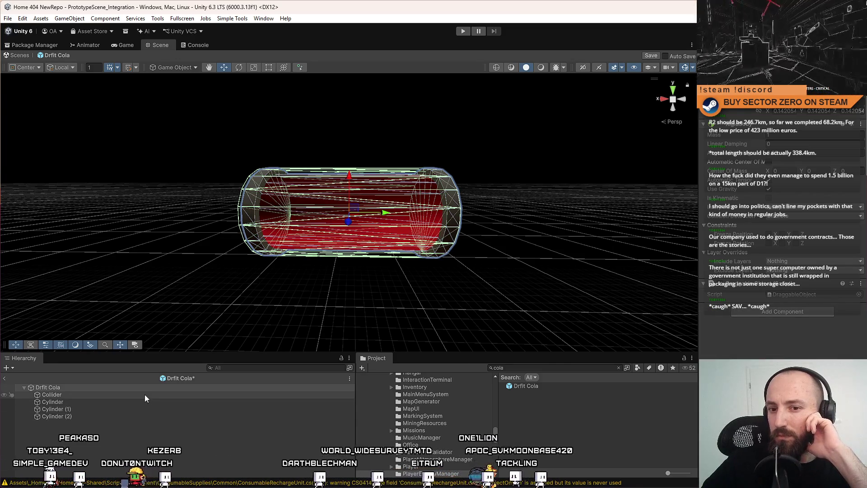
left_click(770, 311)
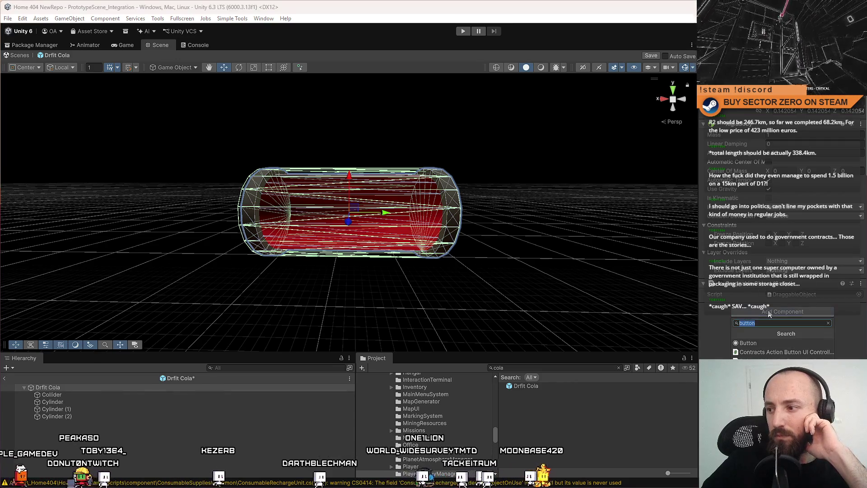
type("bo")
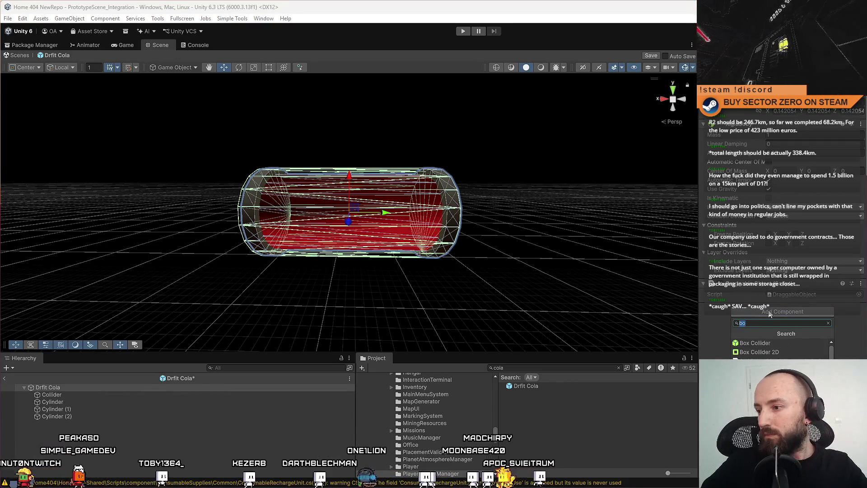
left_click(763, 343)
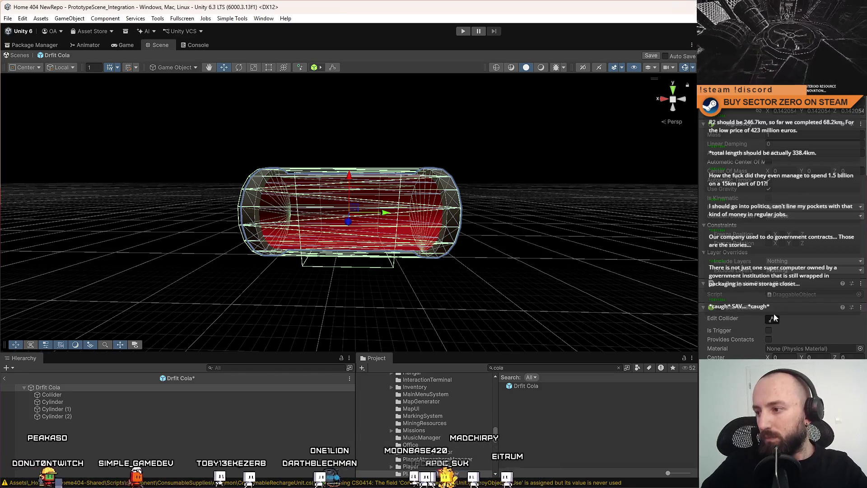
Step: Frame the can, set the Box Collider Center to 0, 0, 0 and enable Is Trigger
mouse_move(482, 230)
left_mouse_down()
mouse_move(461, 221)
mouse_move(426, 232)
mouse_move(431, 214)
left_mouse_up()
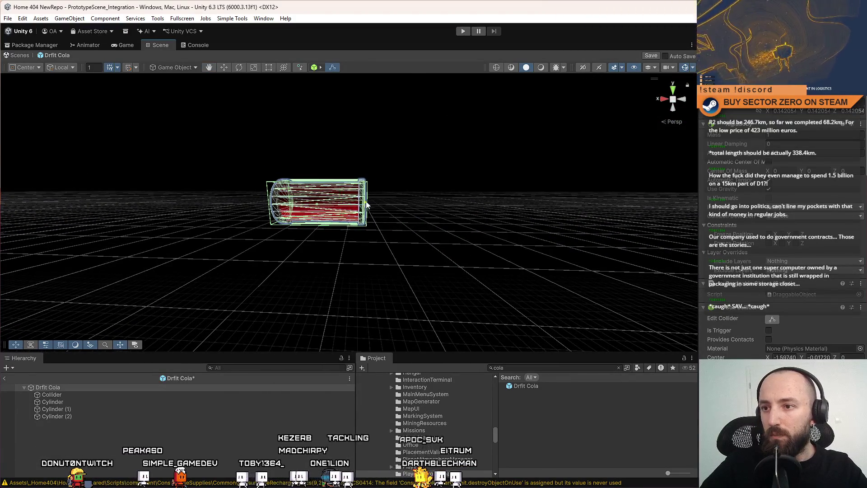
left_click_drag(337, 191, 315, 186)
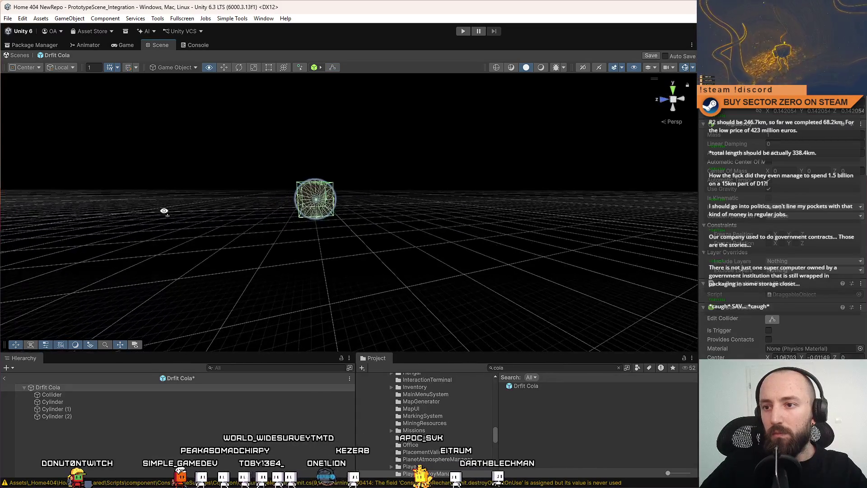
key("f")
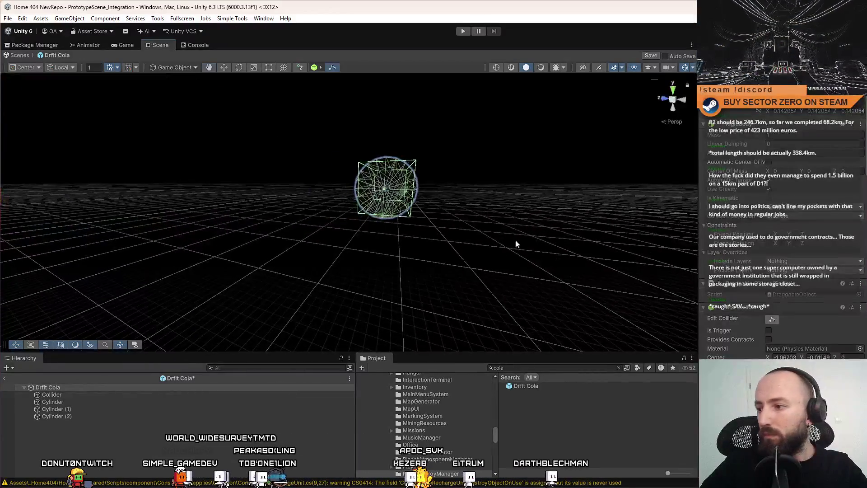
left_click(818, 357)
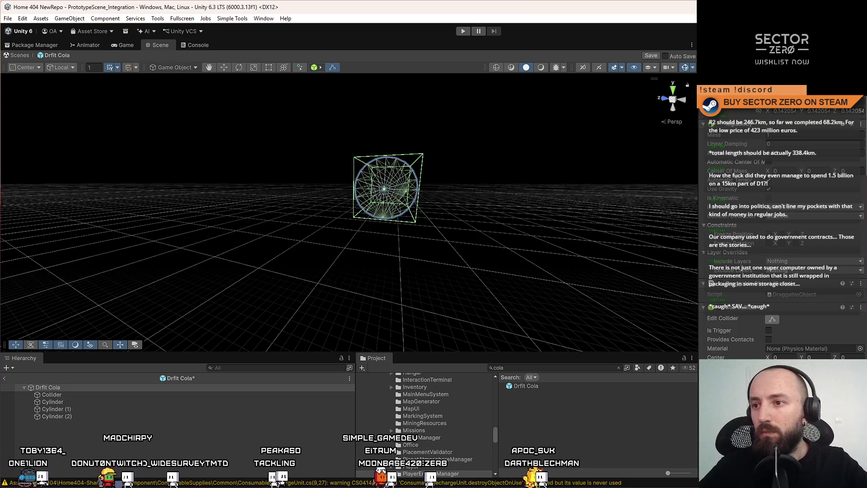
mouse_move(487, 256)
left_mouse_down()
mouse_move(416, 223)
mouse_move(560, 276)
mouse_move(789, 322)
left_mouse_up()
left_click(768, 330)
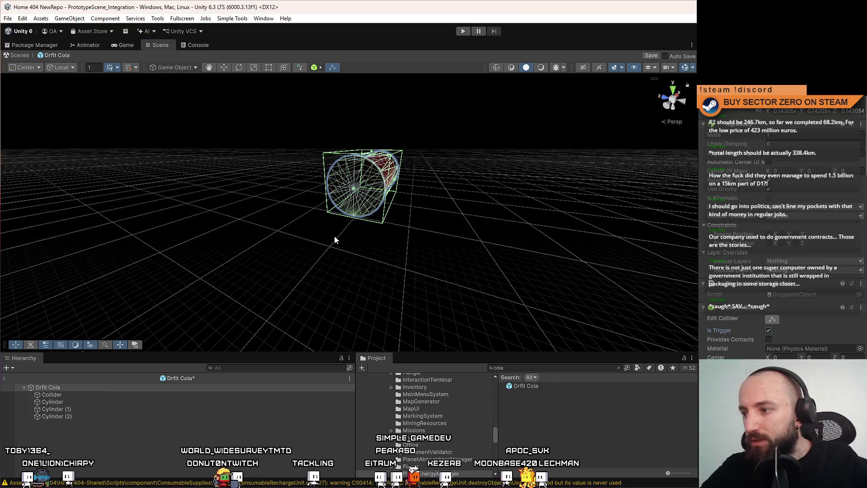
mouse_move(338, 238)
left_mouse_down()
mouse_move(387, 184)
mouse_move(587, 213)
left_mouse_up()
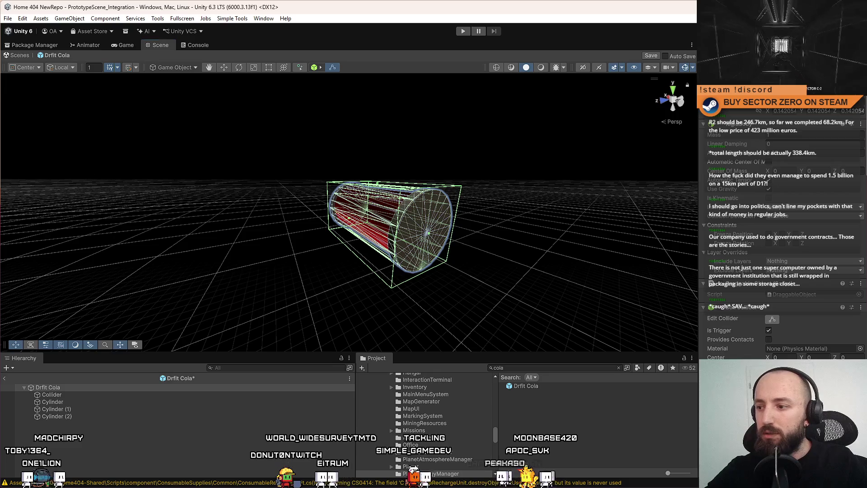
Step: Add the TMP3D Button component, dismissing the Invalid operation warning, and scroll to its fields
left_click(795, 349)
type("bo")
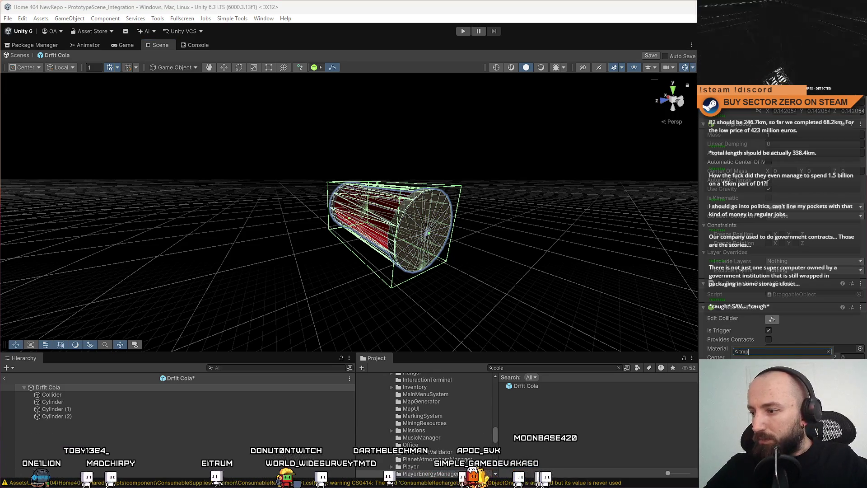
key("Return")
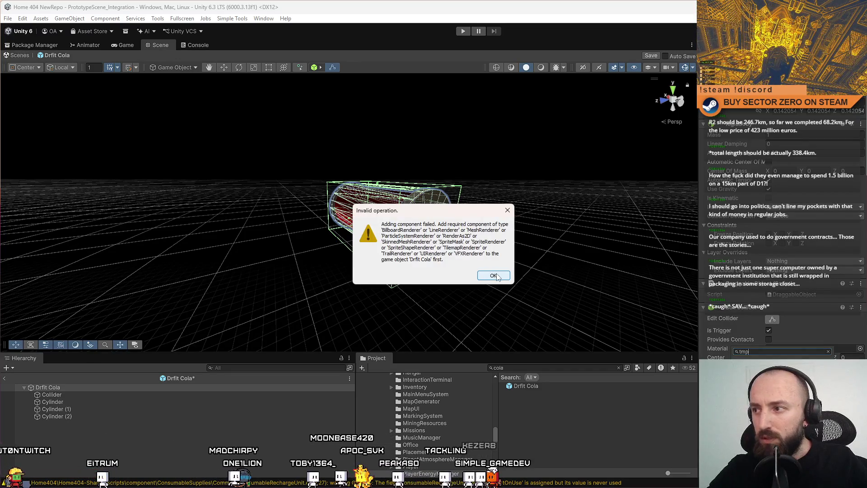
left_click(494, 276)
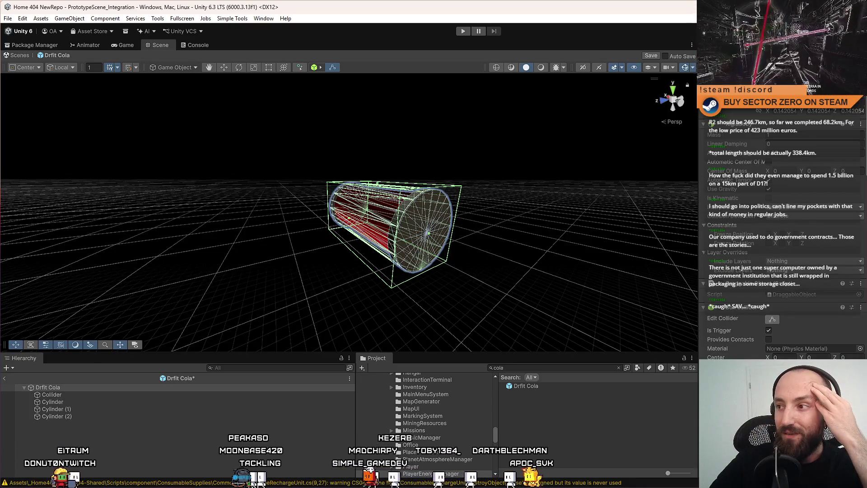
scroll(782, 226, "down", 5)
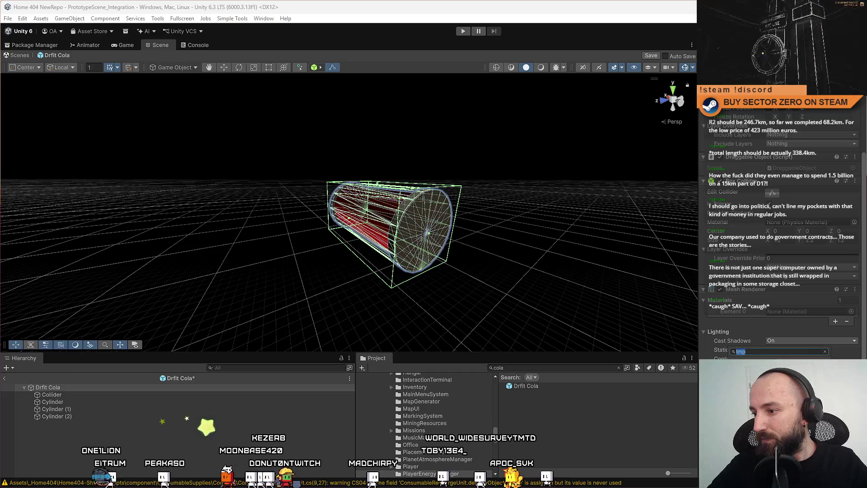
scroll(789, 299, "down", 10)
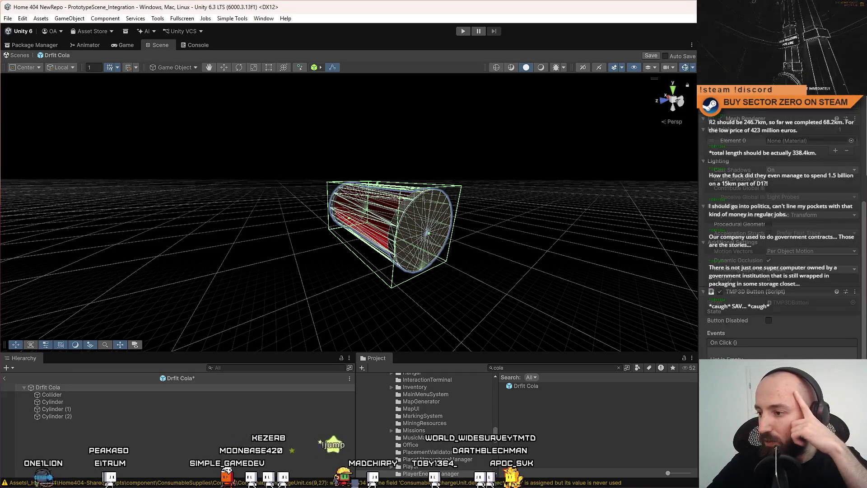
scroll(797, 214, "down", 1)
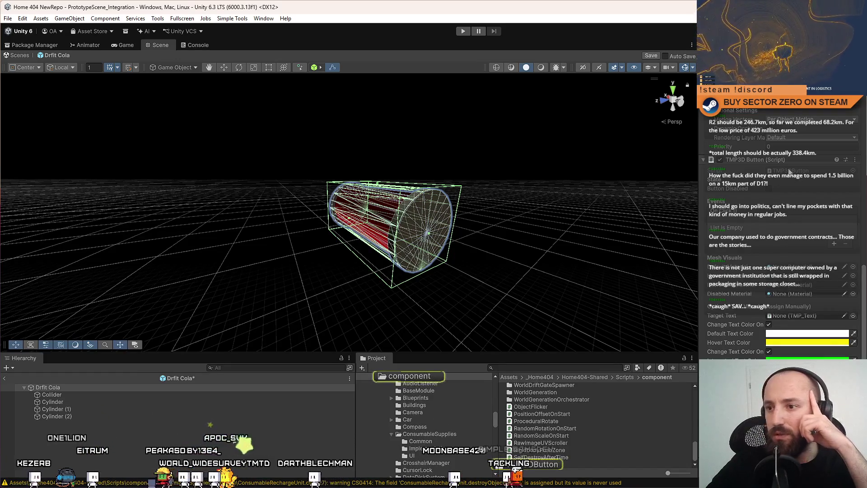
Step: Open TMP3DButton.cs and review how it uses _targetRenderer
double_click(789, 170)
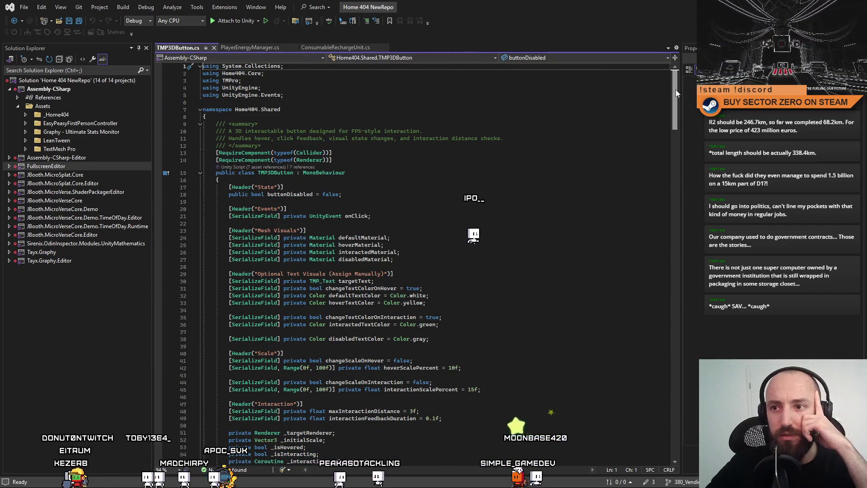
mouse_move(677, 91)
left_mouse_down()
mouse_move(686, 150)
mouse_move(676, 204)
left_mouse_up()
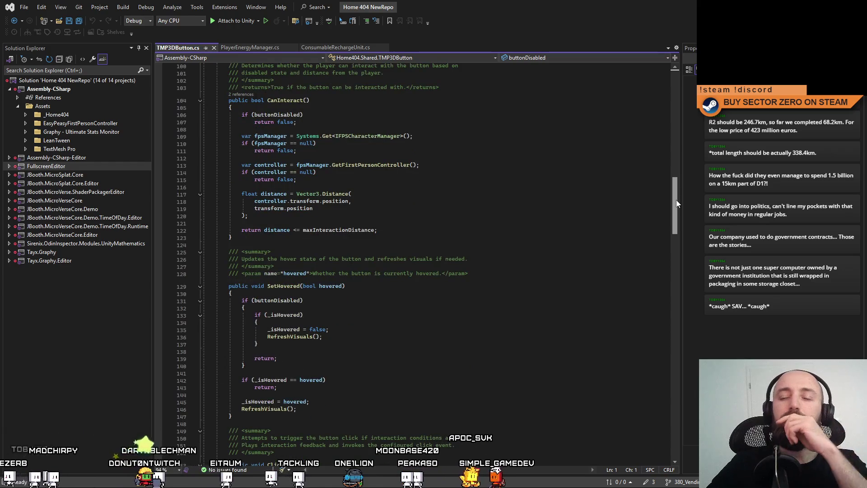
mouse_move(677, 201)
left_mouse_down()
mouse_move(640, 260)
mouse_move(644, 270)
left_mouse_up()
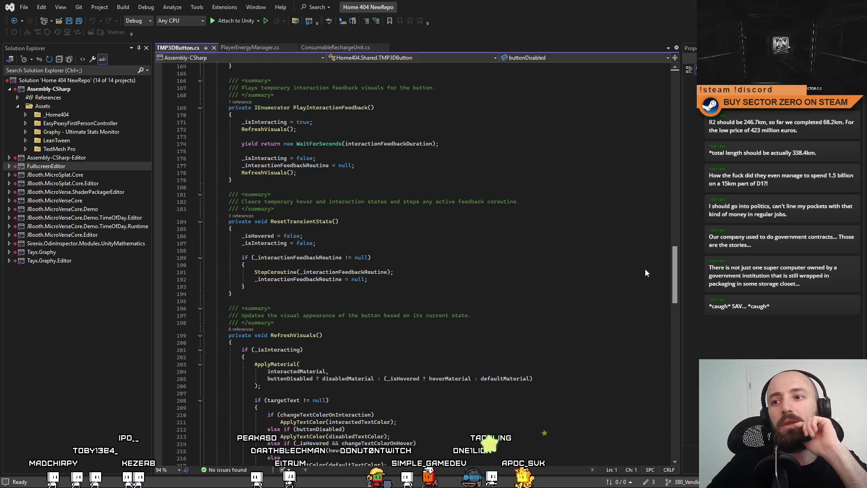
left_click_drag(645, 273, 661, 308)
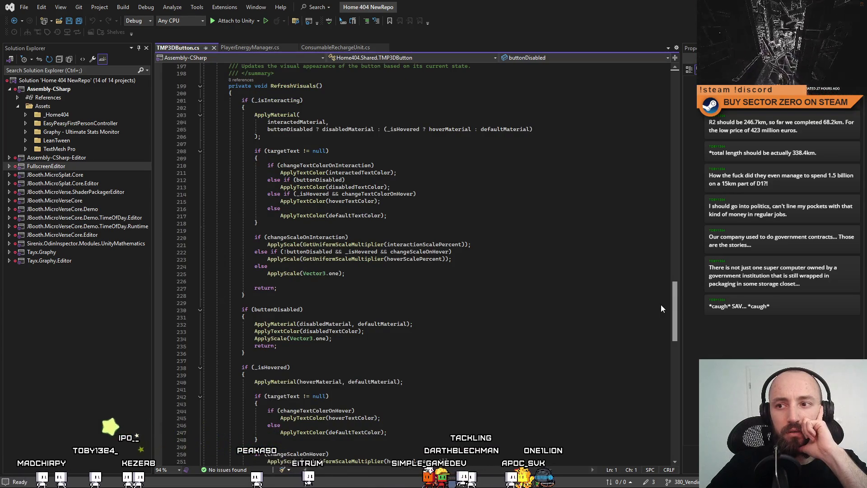
mouse_move(660, 305)
left_mouse_down()
mouse_move(674, 374)
mouse_move(671, 362)
left_mouse_up()
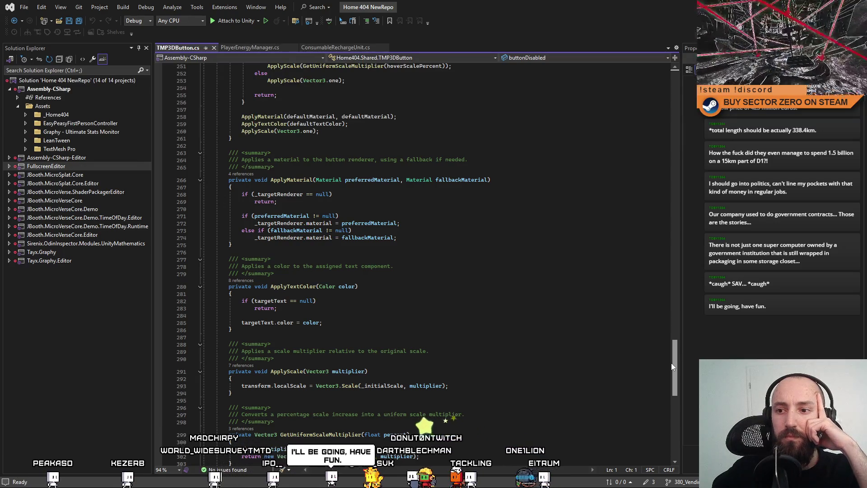
mouse_move(671, 363)
left_mouse_down()
mouse_move(679, 382)
mouse_move(686, 351)
left_mouse_up()
left_click(300, 267)
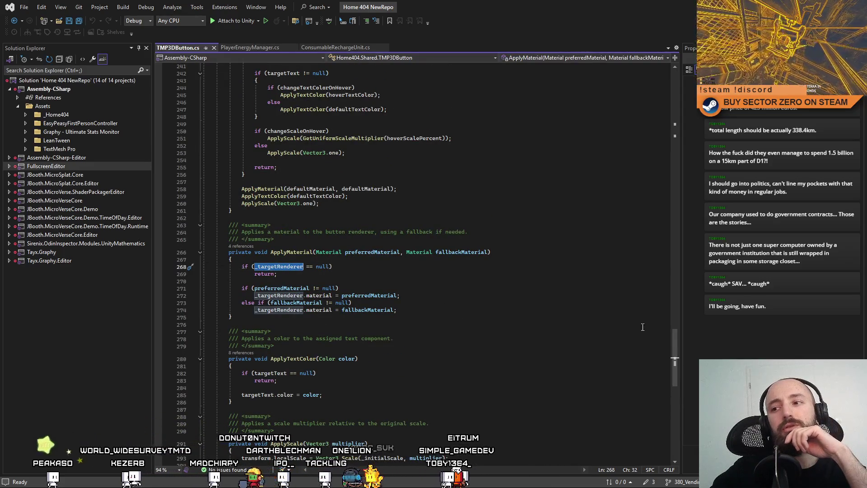
mouse_move(675, 352)
left_mouse_down()
mouse_move(691, 93)
mouse_move(695, 105)
left_mouse_up()
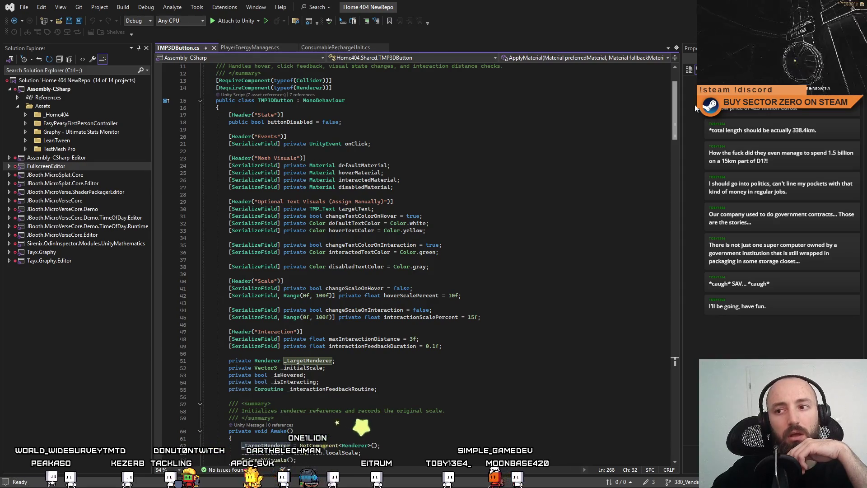
left_click_drag(695, 107, 691, 93)
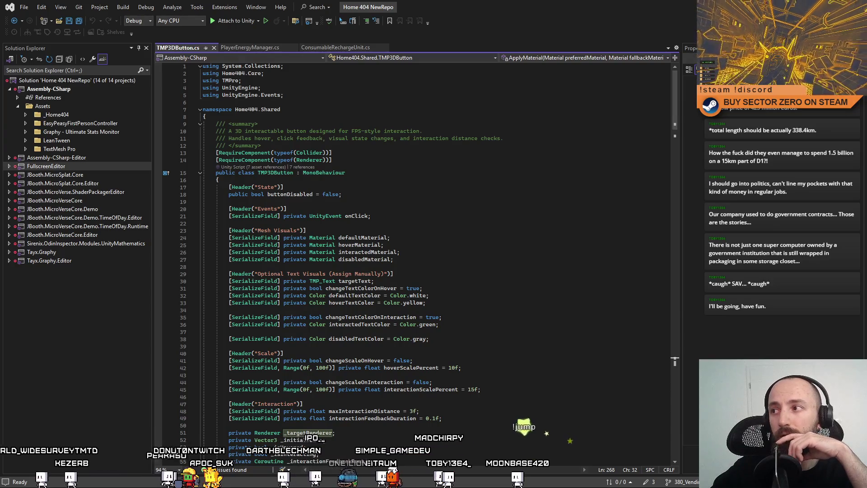
Step: Delete the two RequireComponent lines from TMP3DButton.cs and return to Unity to recompile
key("alt+Tab")
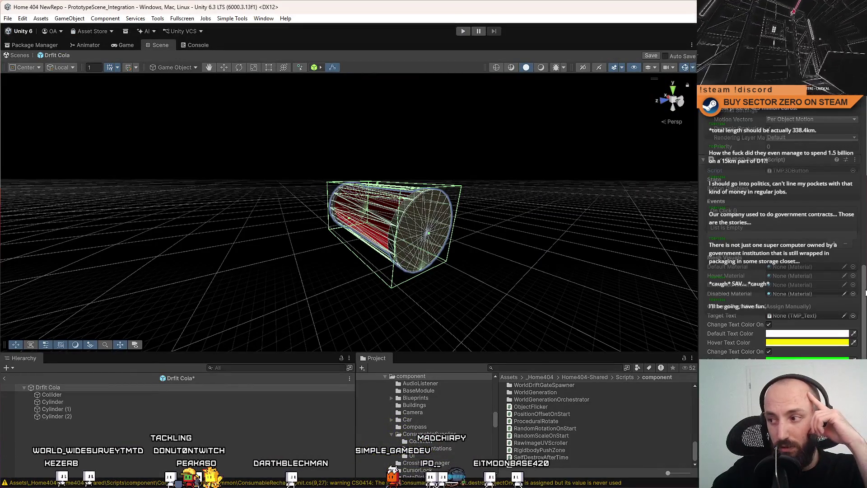
scroll(865, 217, "up", 10)
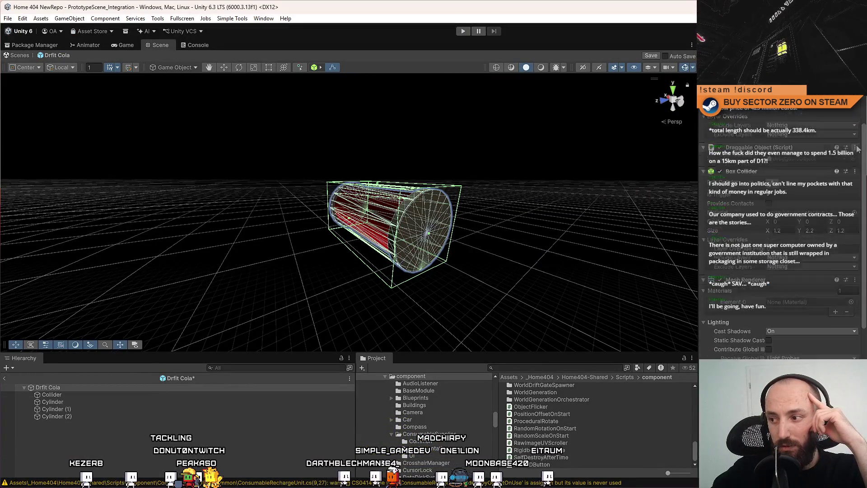
scroll(865, 217, "down", 10)
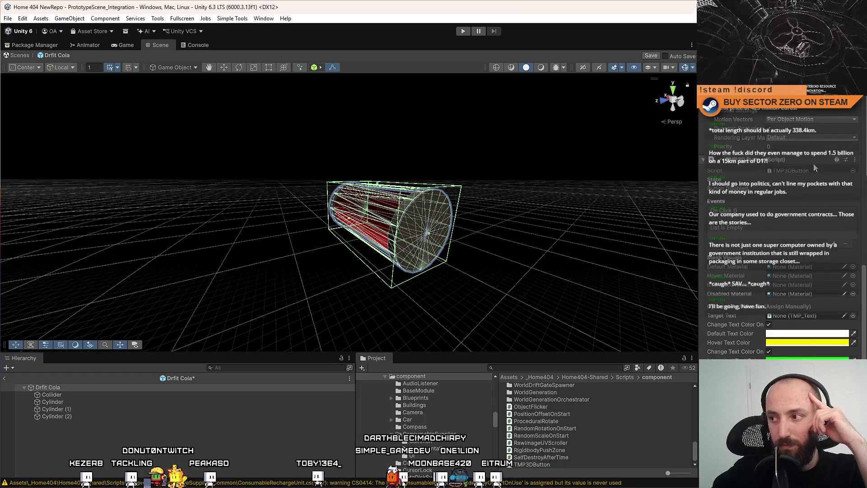
double_click(806, 172)
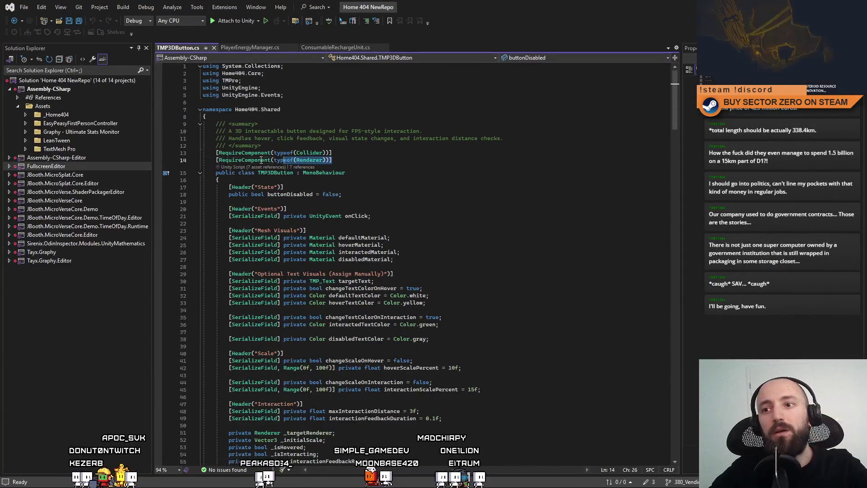
left_click_drag(179, 161, 179, 153)
key("Delete")
left_click(509, 172)
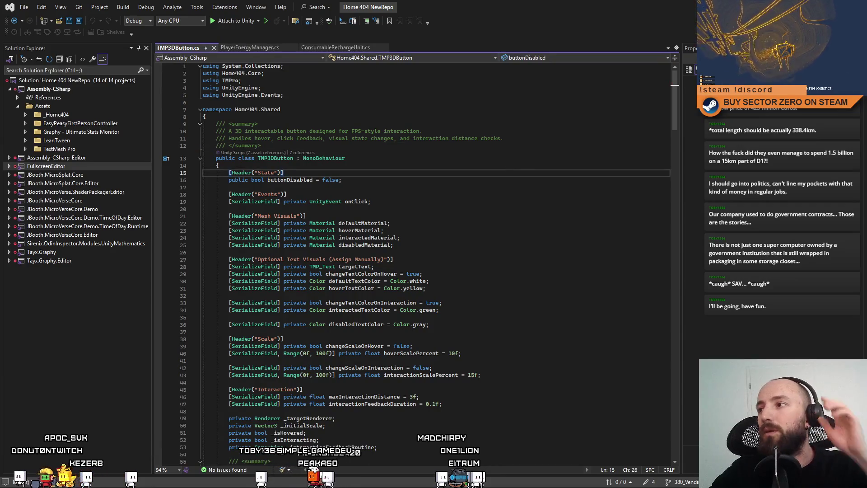
key("alt+Tab")
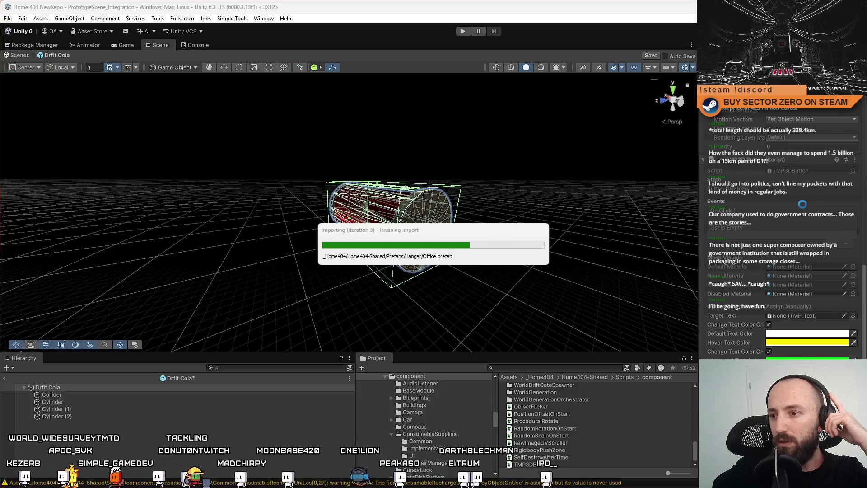
Step: Remove the Box Collider and the following component from the Drfit Cola prefab root
scroll(802, 256, "up", 5)
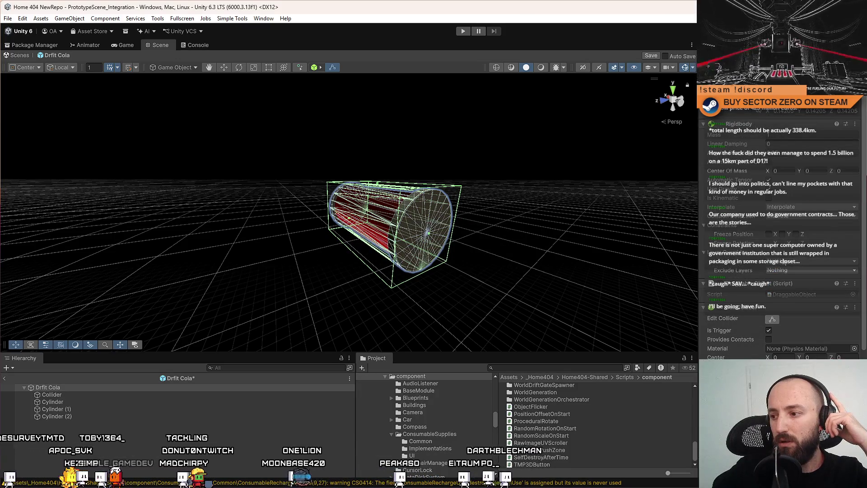
right_click(758, 208)
left_click(704, 302)
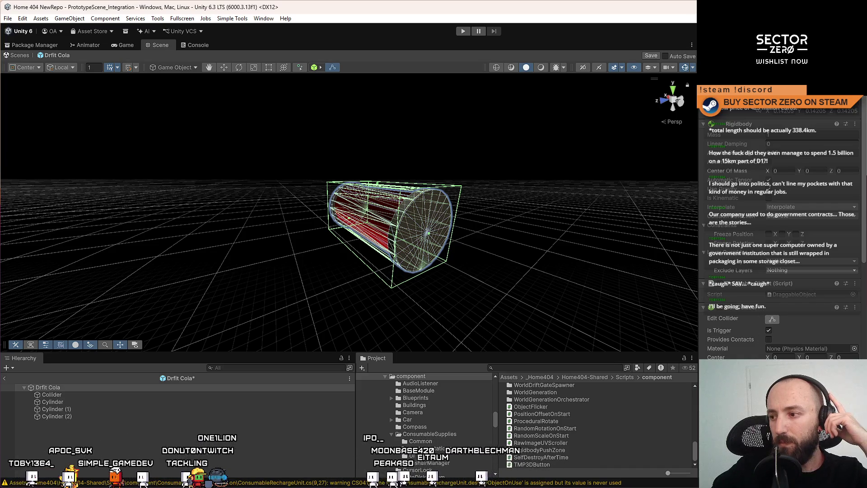
right_click(745, 307)
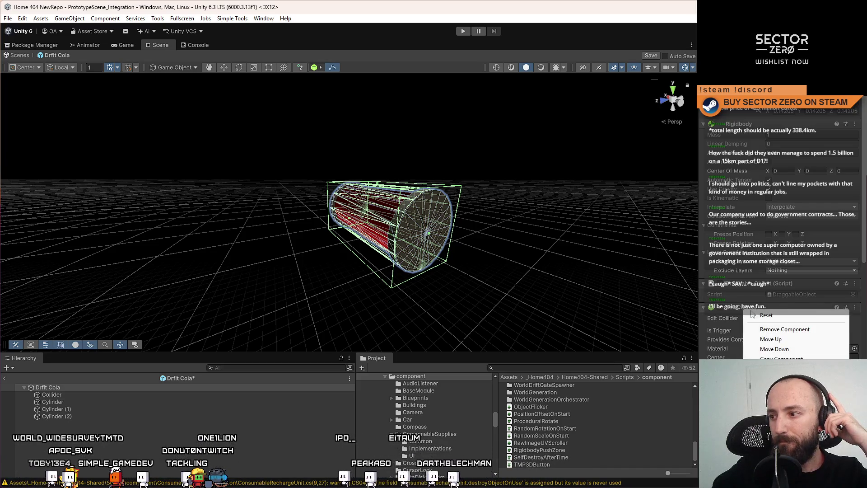
left_click(803, 333)
right_click(745, 308)
left_click(785, 327)
scroll(777, 359, "down", 5)
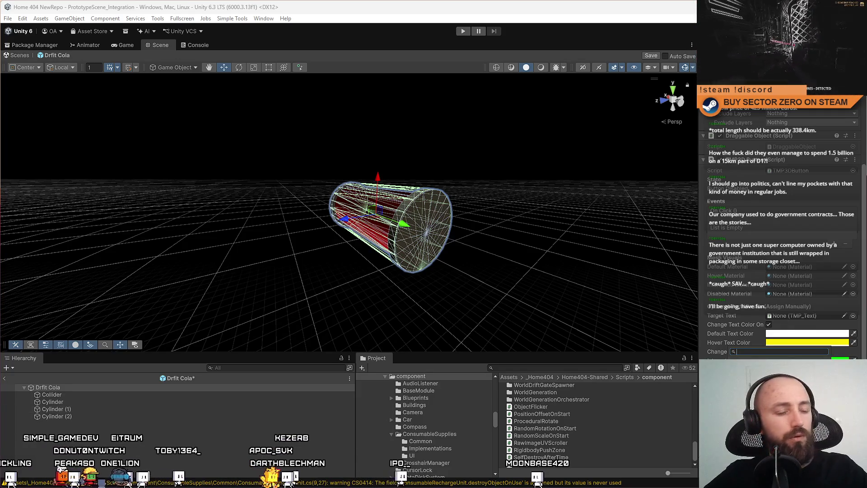
Step: Check the code editor, then search components for 'consum' and cancel without adding one
key("alt+Tab")
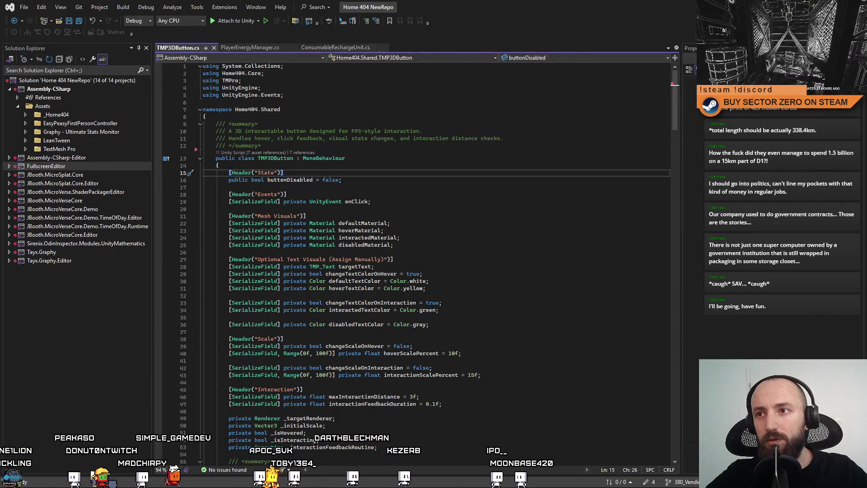
key("alt+Tab")
type("consum")
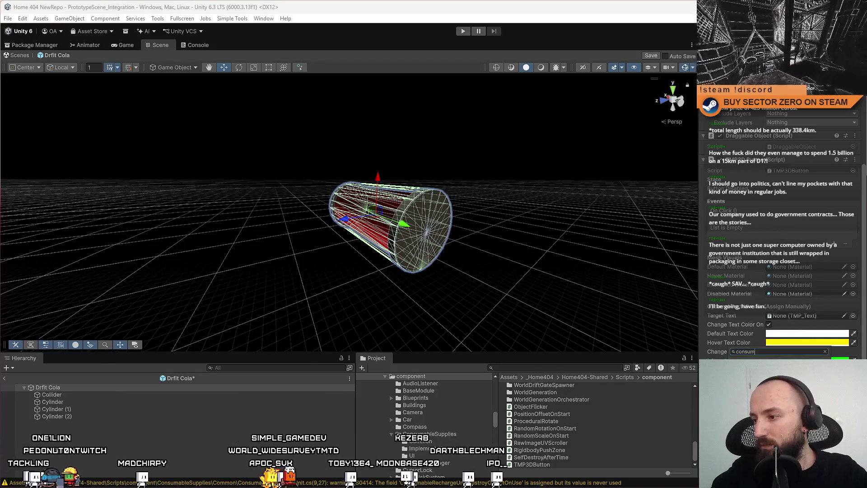
key("Escape")
scroll(781, 226, "down", 3)
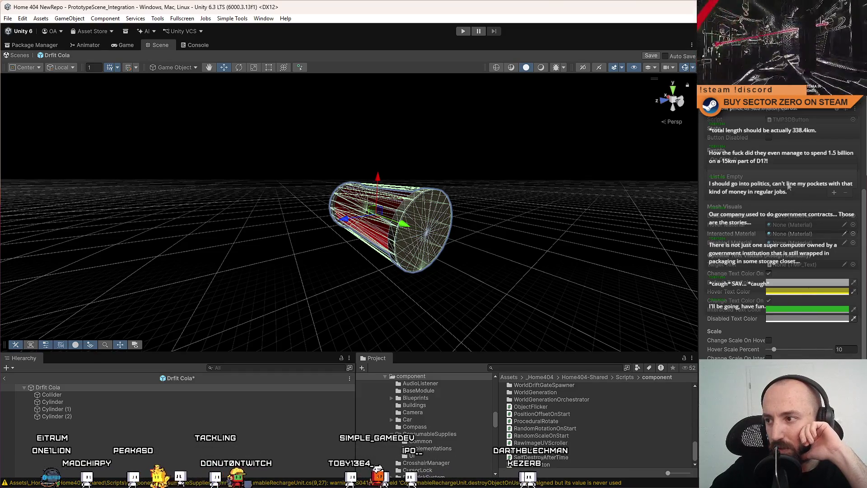
Step: Add an onClick entry calling ConsumableRechargeUnit.UseRechargeUnit, then exit prefab editing back to the scene
left_click(834, 193)
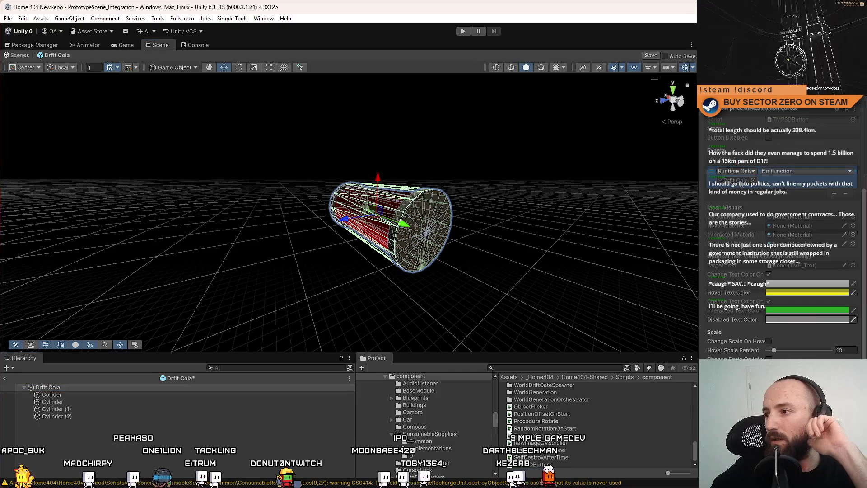
left_click(792, 172)
mouse_move(823, 246)
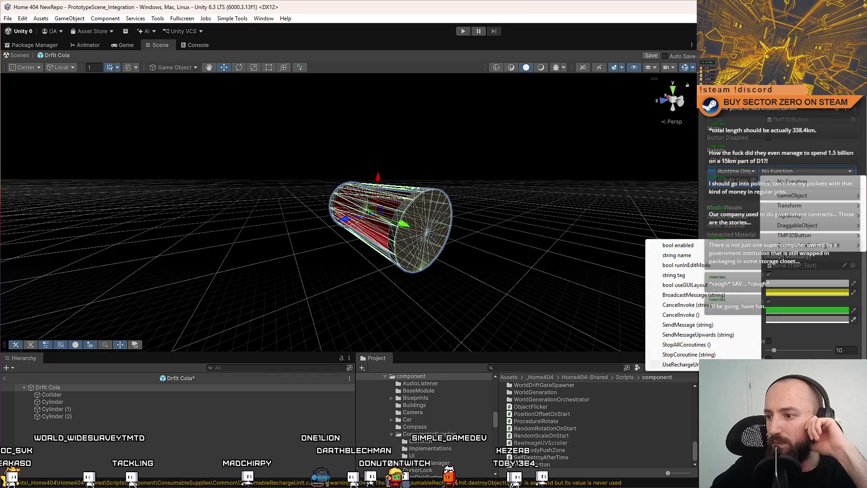
left_click(718, 364)
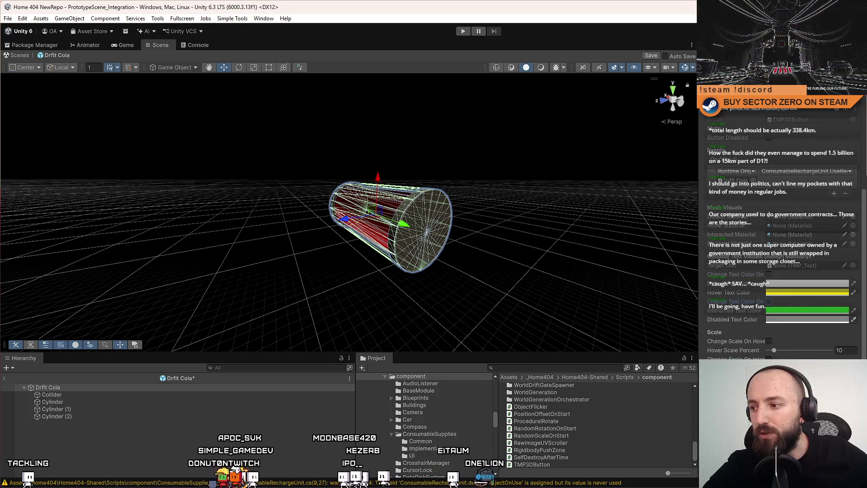
left_click_drag(433, 207, 420, 194)
left_click(14, 60)
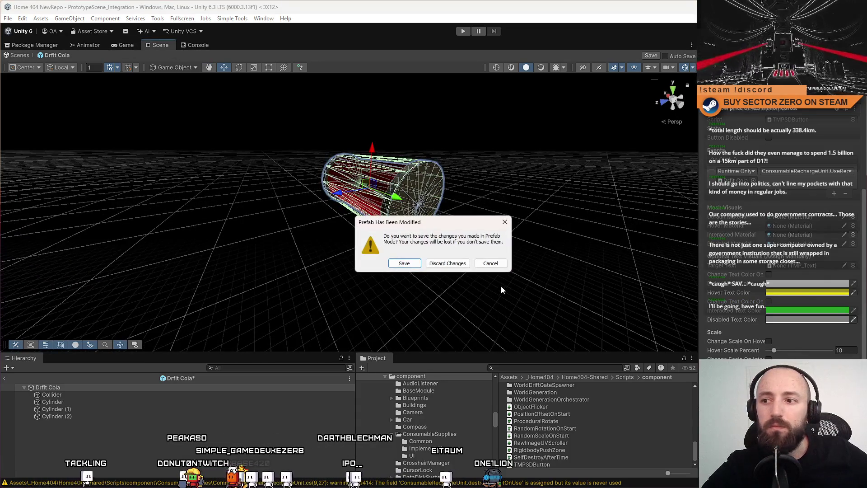
Step: Save the modified prefab and start the game in fullscreen Play mode
left_click(400, 262)
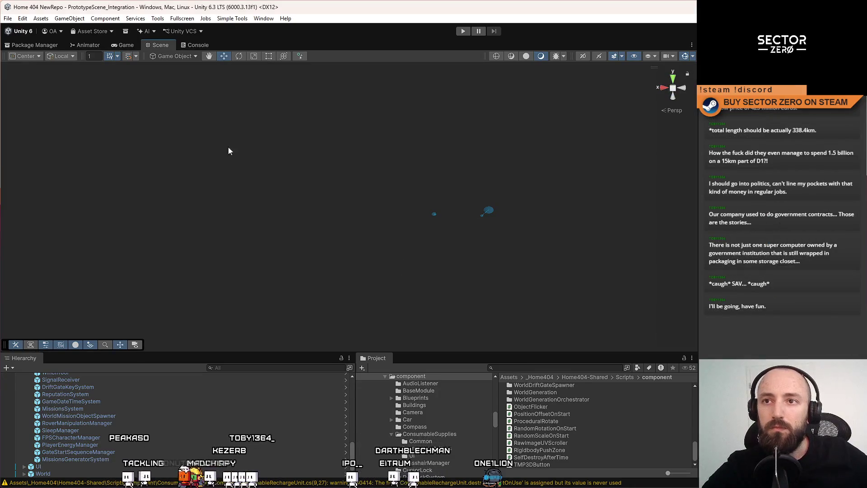
left_click(463, 32)
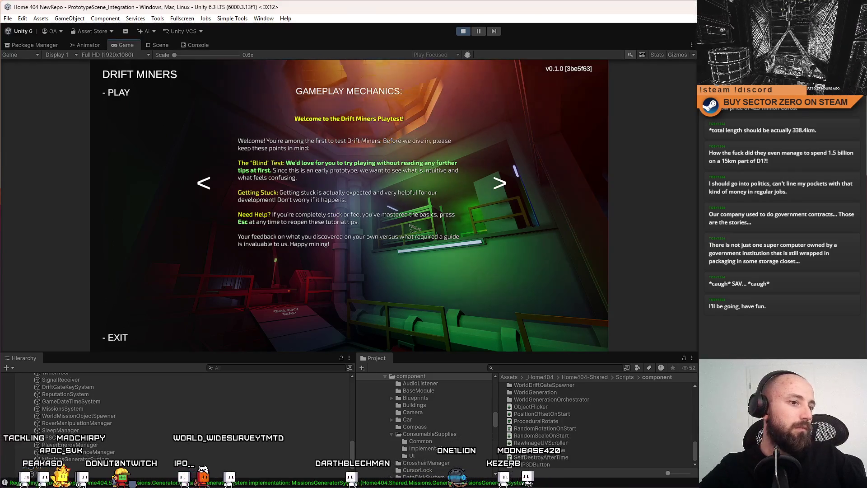
left_click(121, 95)
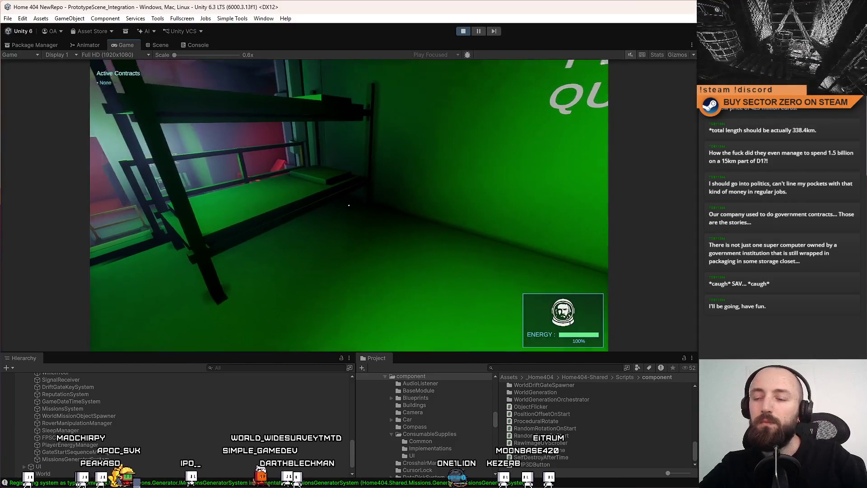
key("F10")
Step: At the soda machine, dispense Drift Zero and Drift Cola cans and pick one up
key("w")
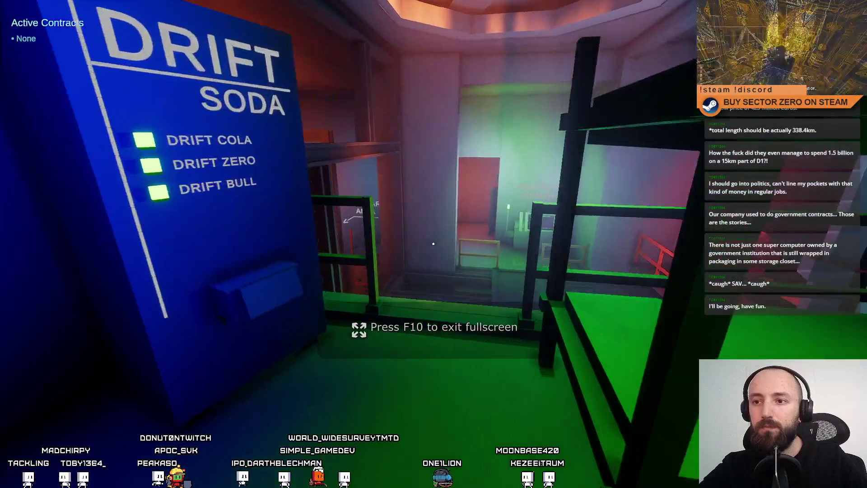
key("w")
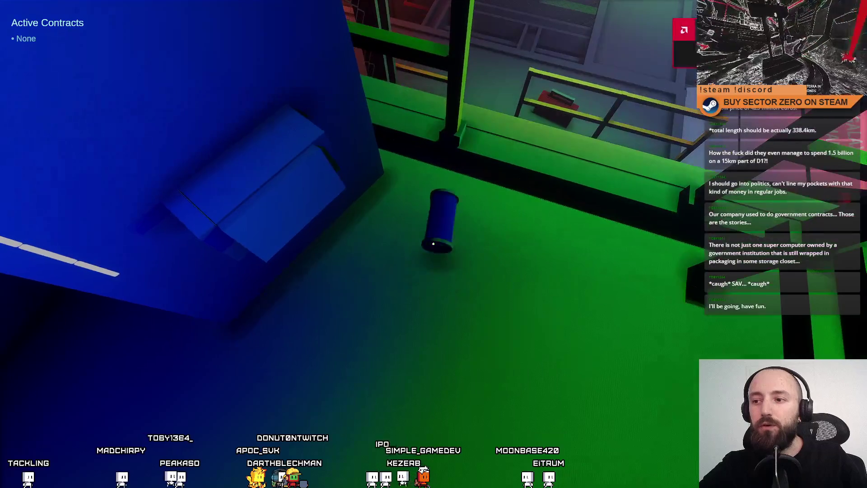
key("w")
left_click(433, 244)
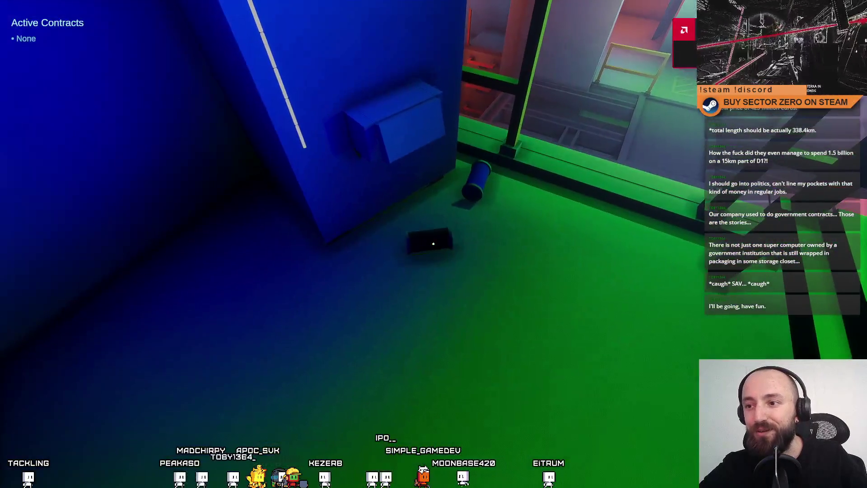
left_click(433, 244)
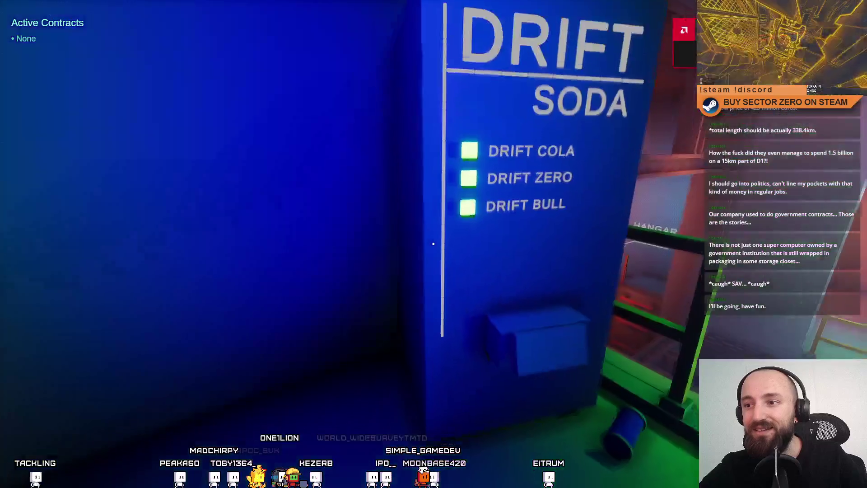
key("w")
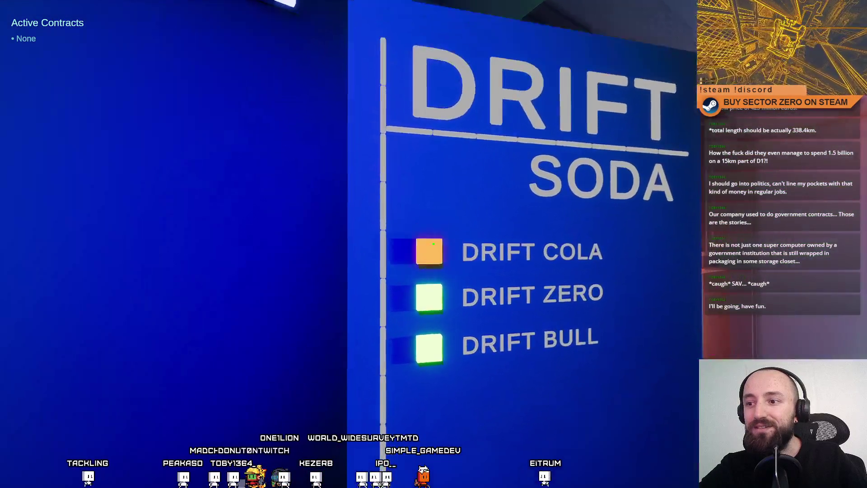
left_click(433, 243)
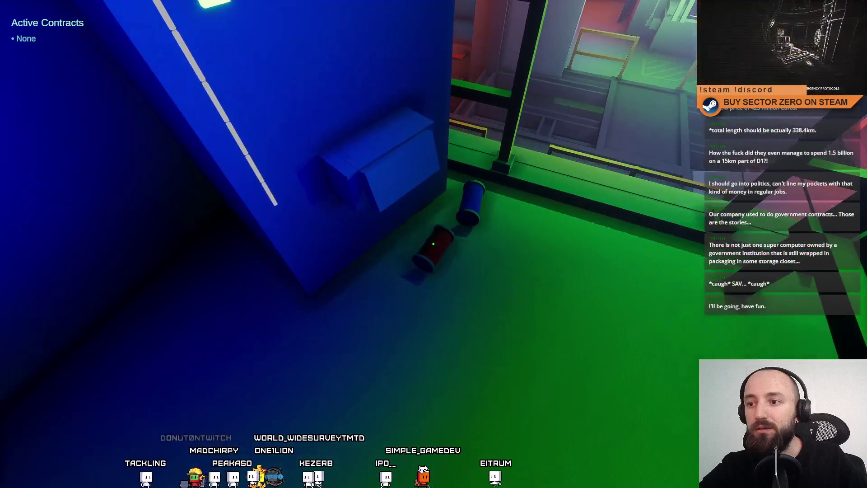
key("s")
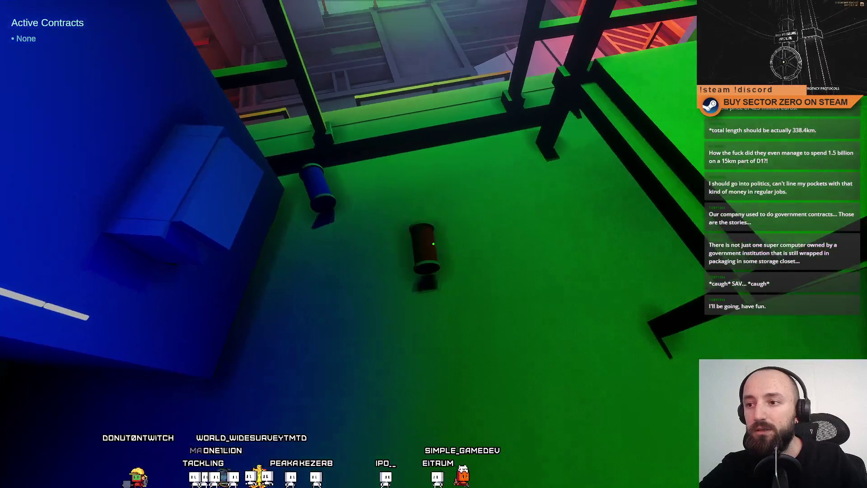
key("w")
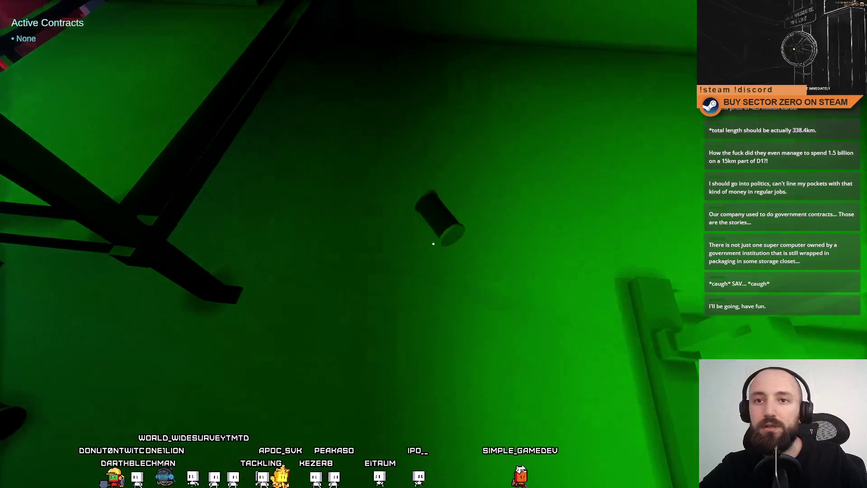
Step: Leave fullscreen, walk past the dropped cans, and toggle the pause menu
key("F11")
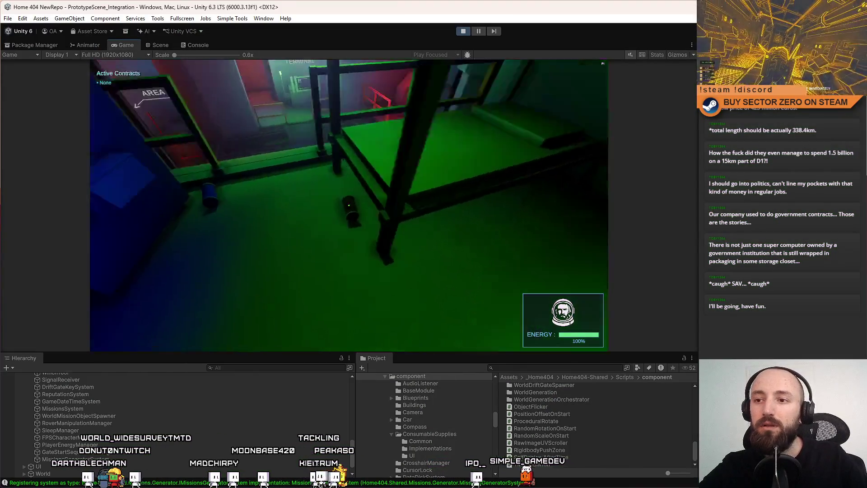
key("w")
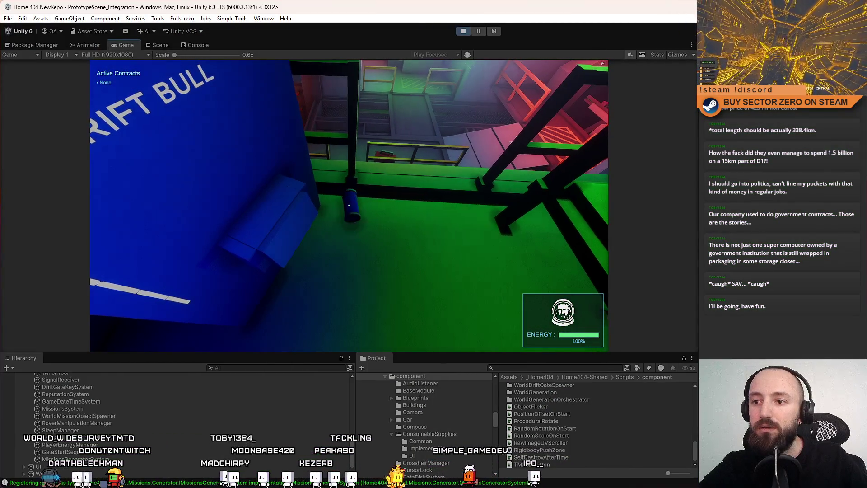
key("w")
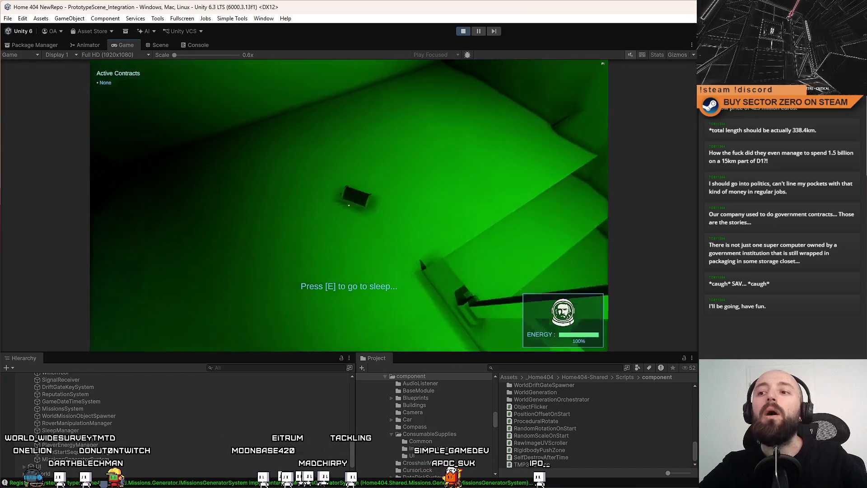
key("Escape")
key("Escape")
key("e")
left_click(160, 44)
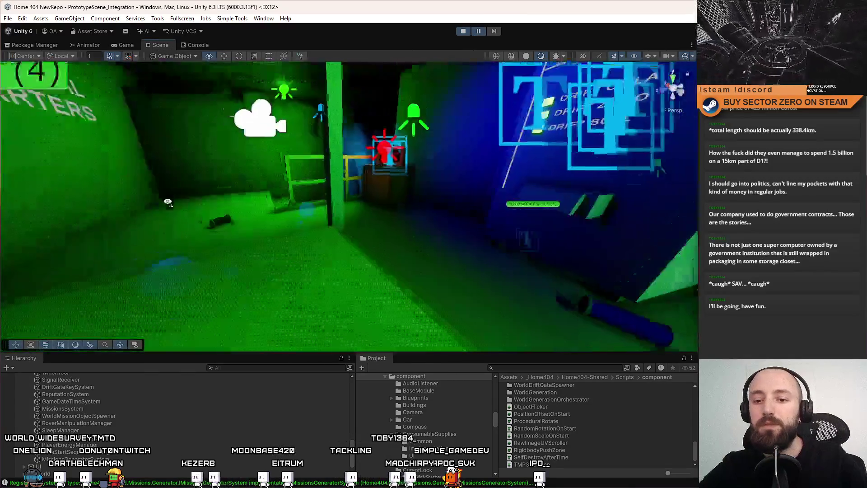
Step: Survey the vending machine area in Scene view, then dispense another Drift Cola can in the game
left_click_drag(168, 202, 382, 226)
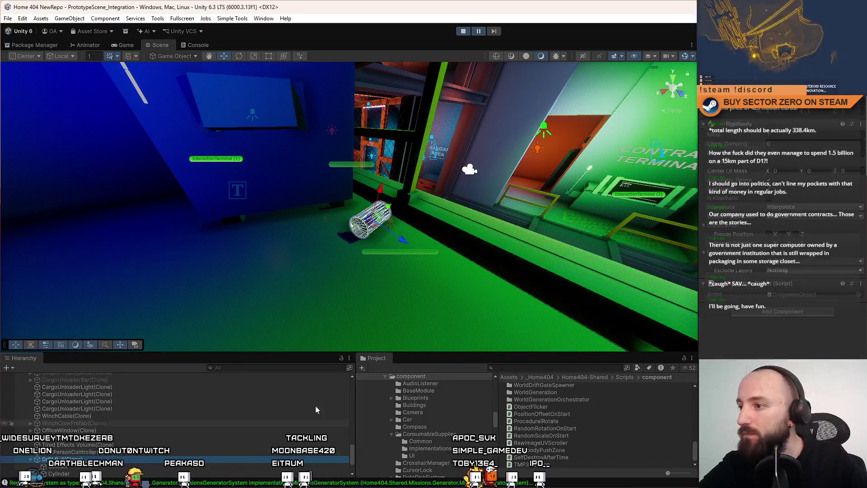
left_click_drag(469, 169, 536, 268)
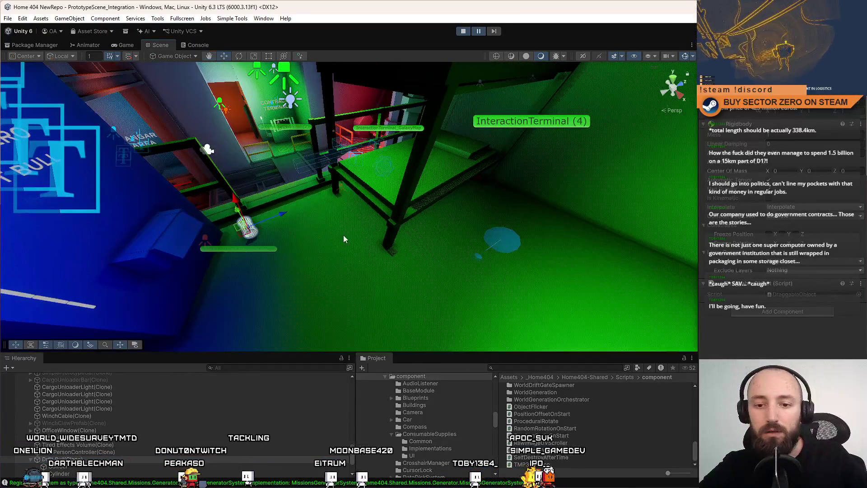
mouse_move(341, 232)
left_mouse_down()
mouse_move(351, 251)
mouse_move(492, 196)
mouse_move(422, 176)
left_mouse_up()
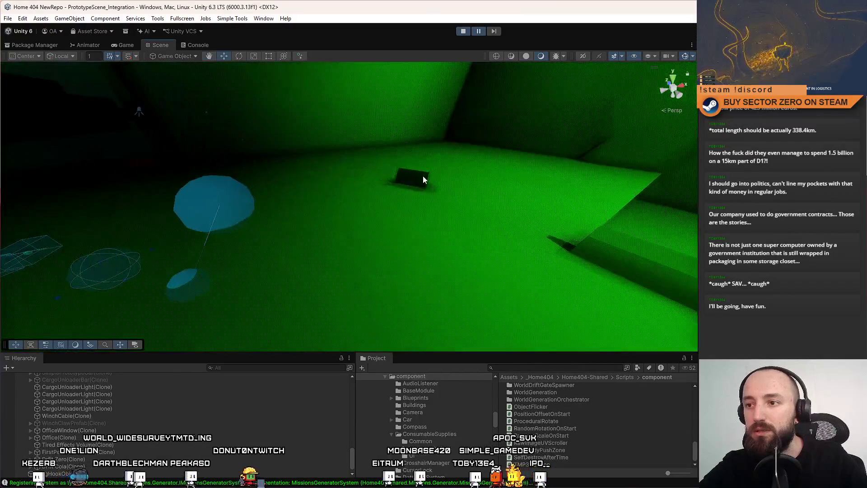
mouse_move(415, 245)
left_mouse_down()
mouse_move(184, 289)
mouse_move(219, 317)
mouse_move(385, 226)
mouse_move(332, 140)
mouse_move(200, 161)
mouse_move(207, 178)
left_mouse_up()
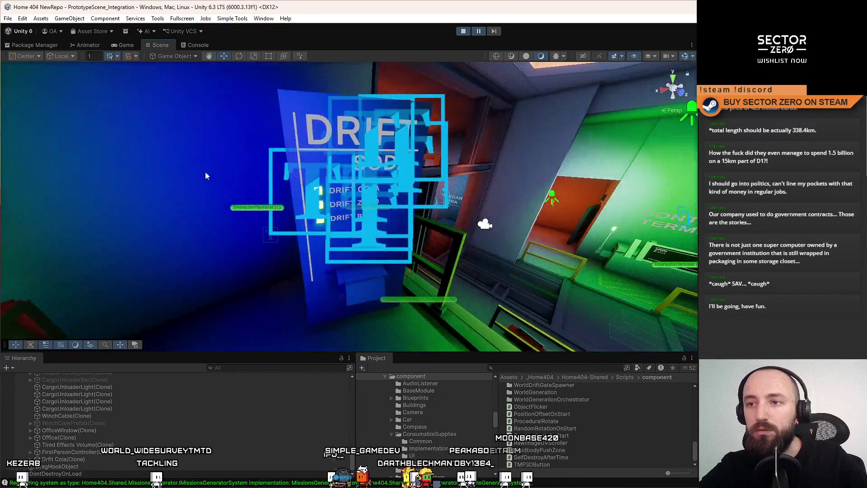
left_click(126, 45)
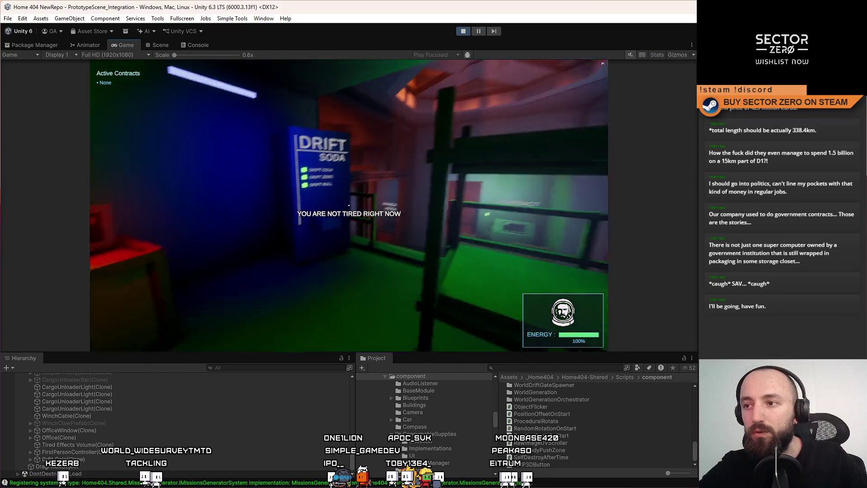
key("w")
left_click(349, 206)
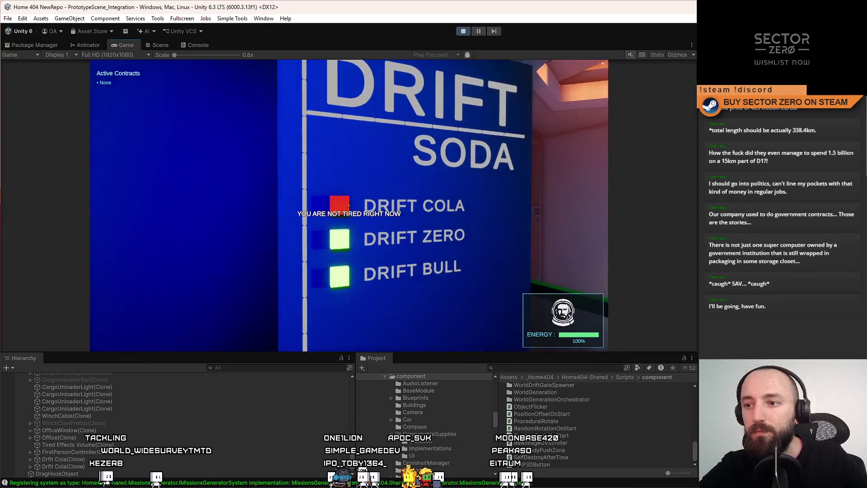
key("Escape")
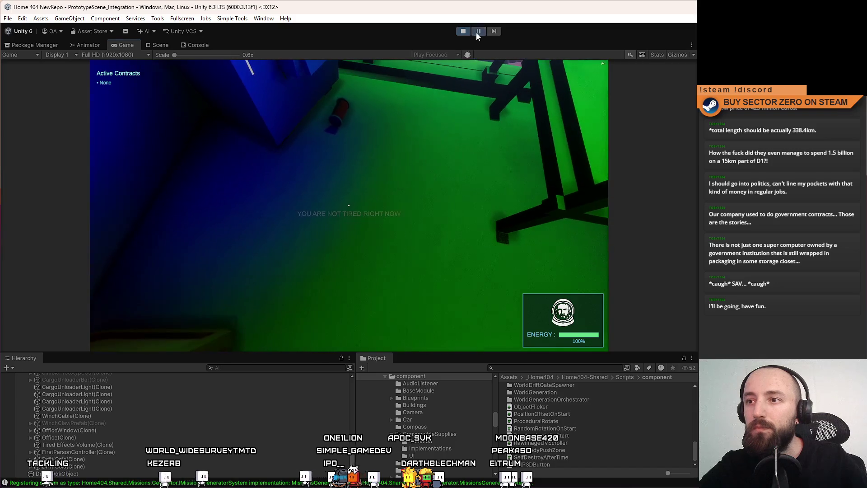
Step: Select the Drift Cola(Clone) can and remove its Draggable Object script
left_click(160, 45)
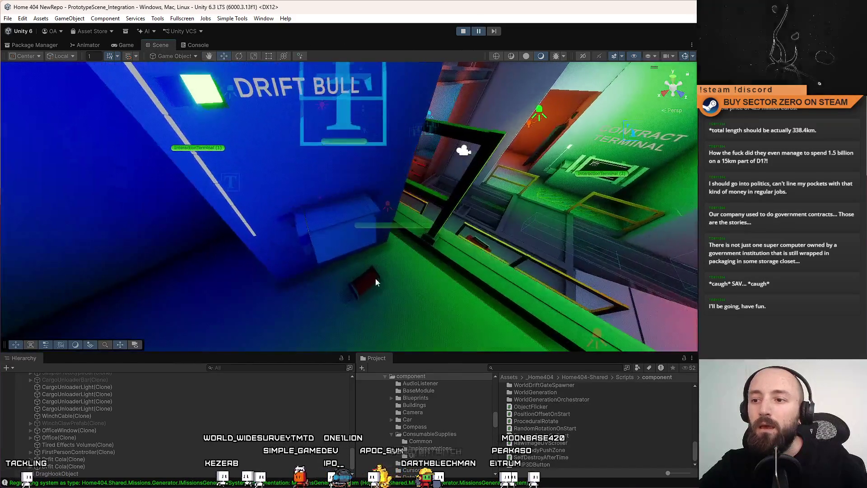
left_click(368, 284)
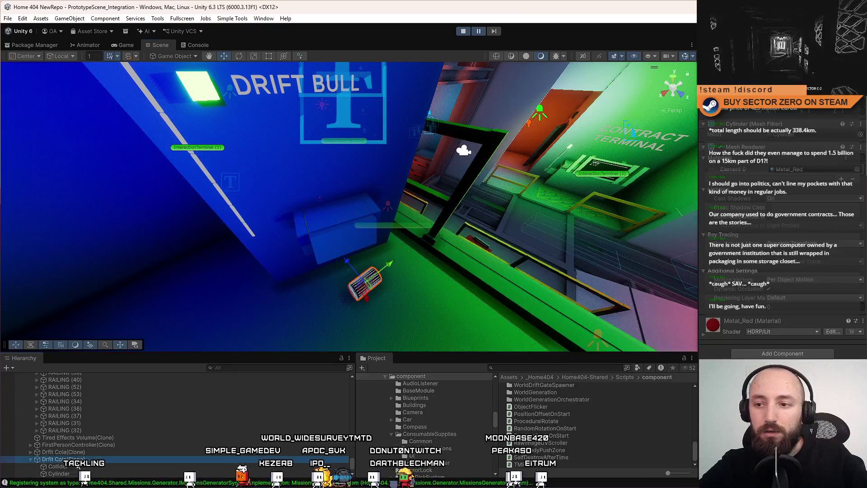
left_click(368, 284)
scroll(842, 229, "up", 3)
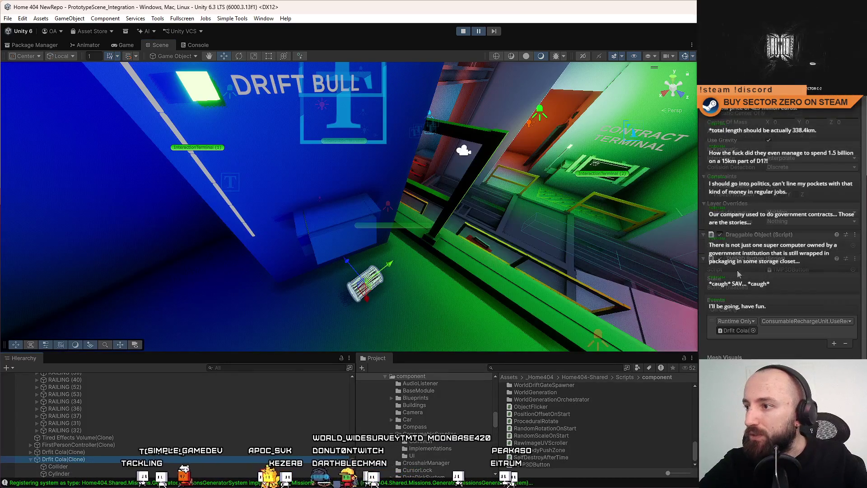
right_click(757, 238)
left_click(797, 256)
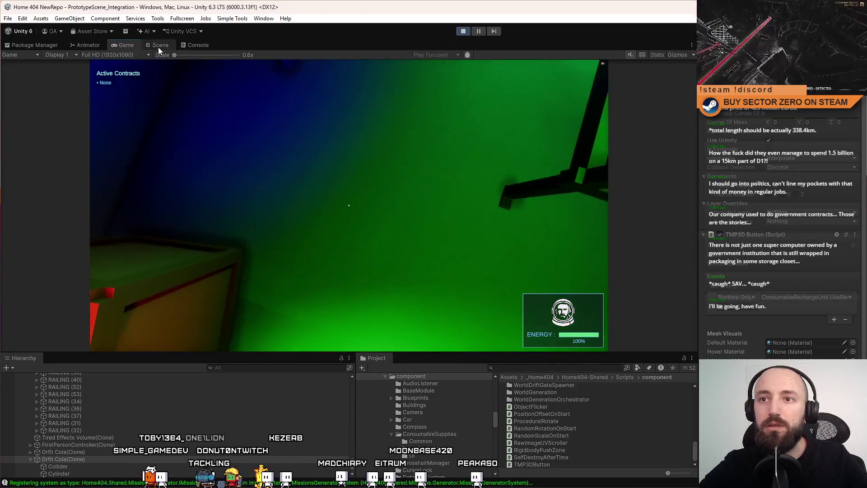
Step: Regain control in the running game, then pause and review the Console log
left_click(158, 45)
left_click(126, 44)
left_click(150, 73)
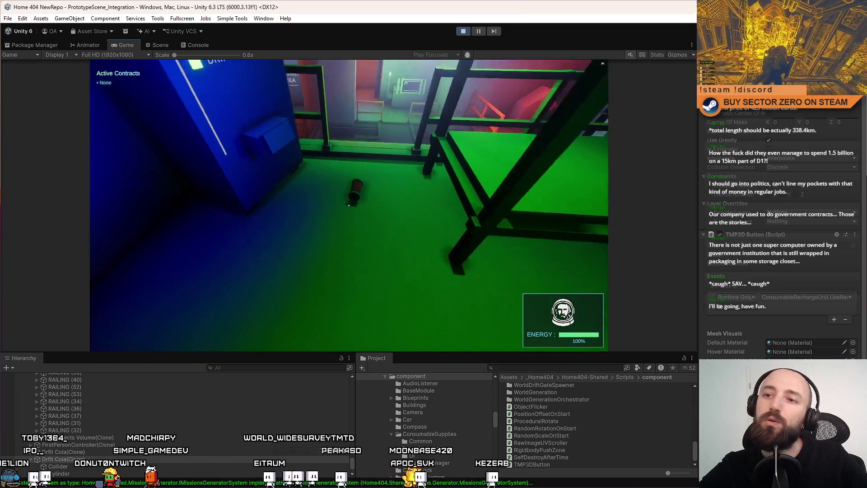
key("Escape")
key("Escape")
left_click(202, 45)
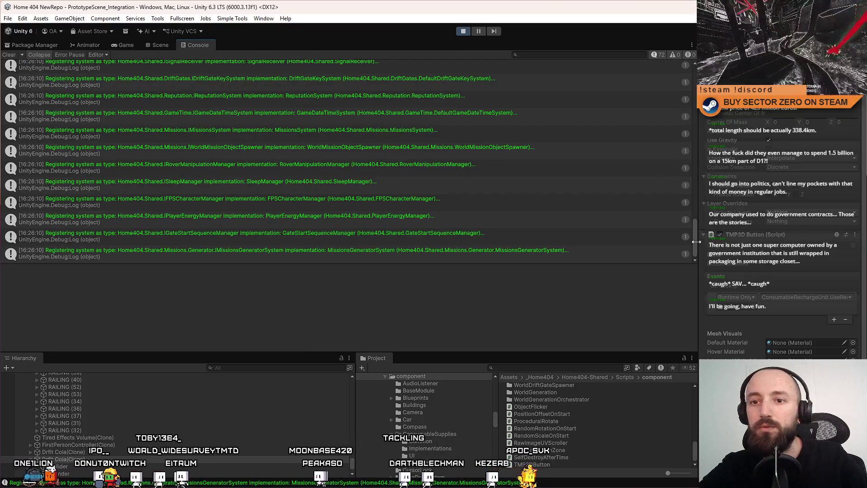
scroll(27, 68, "up", 15)
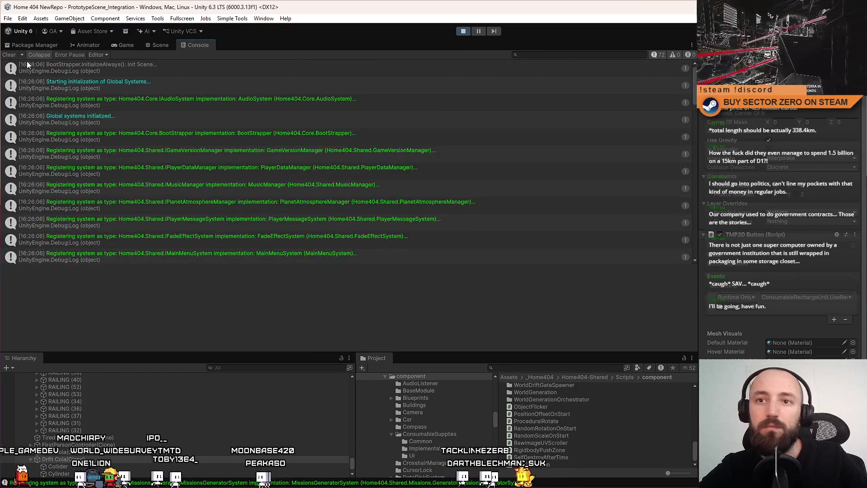
Step: Pause Play mode from the Game view and switch to TMP3DButton.cs in Visual Studio
left_click(123, 45)
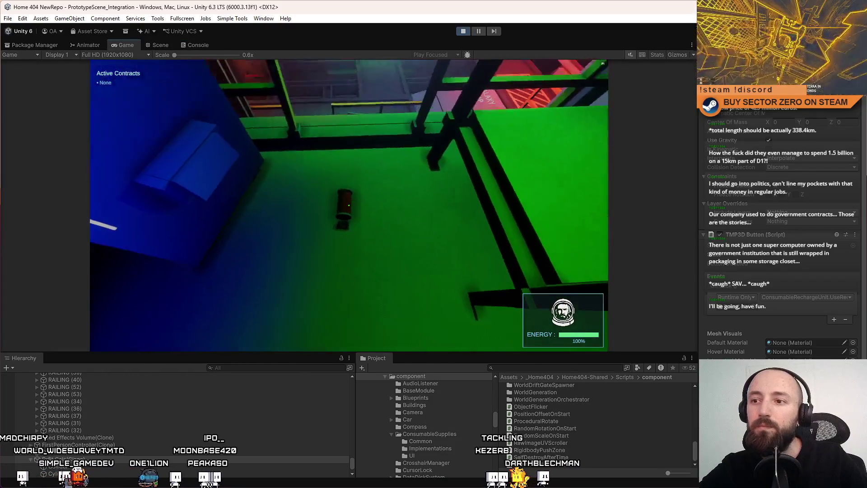
key("Escape")
key("Escape")
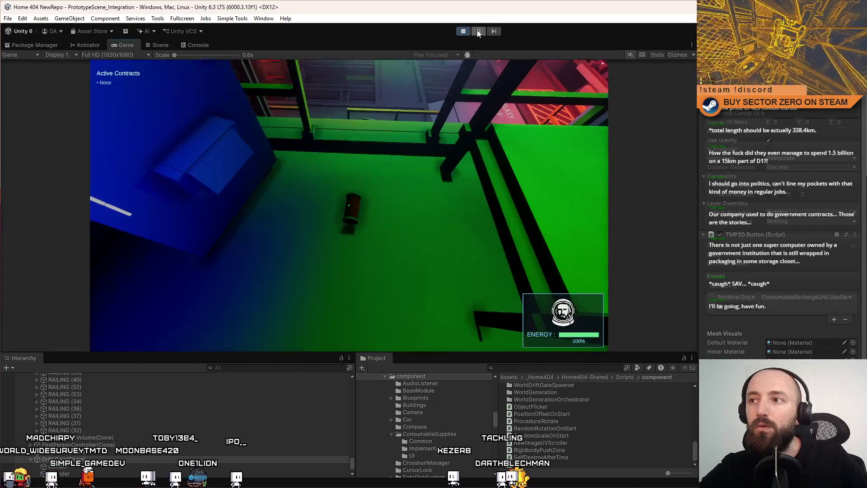
left_click(477, 30)
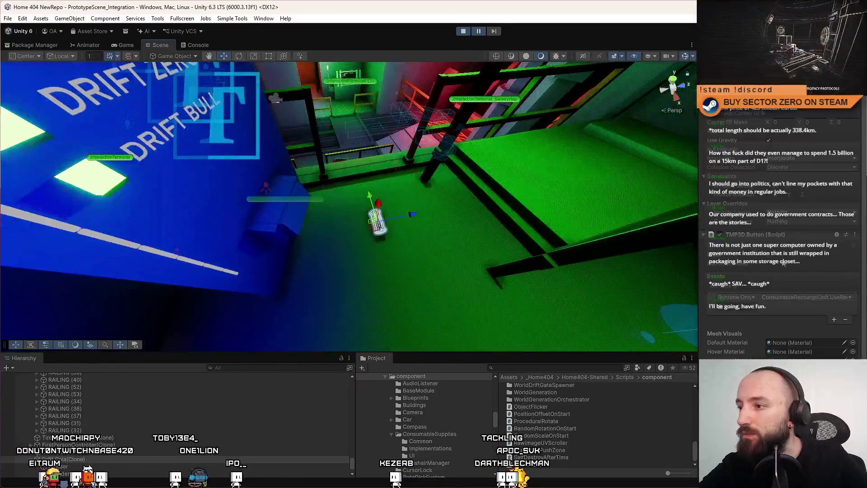
scroll(784, 263, "up", 3)
scroll(864, 158, "down", 10)
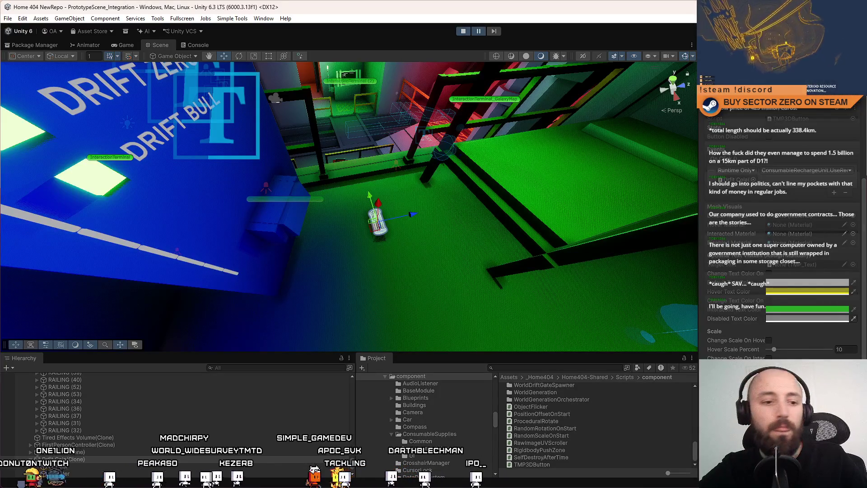
key("alt+Tab")
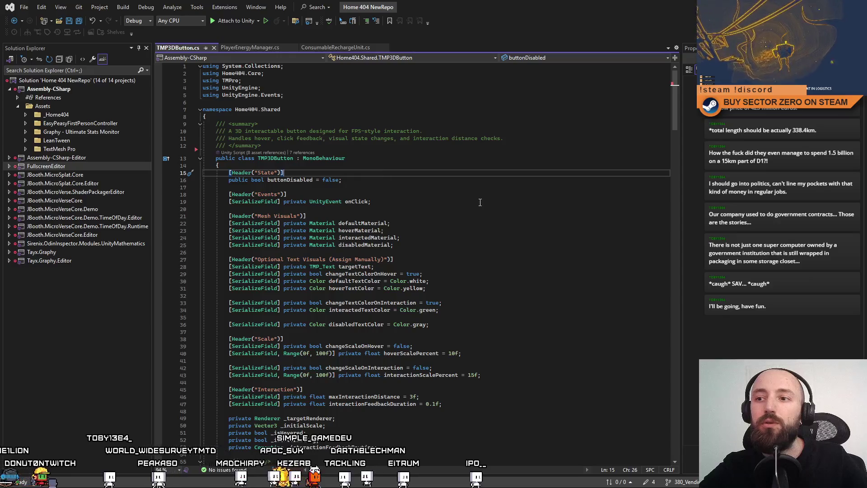
Step: Scroll through TMP3DButton.cs's interaction settings, then return to the running game in Unity
scroll(474, 203, "down", 4)
scroll(483, 201, "up", 4)
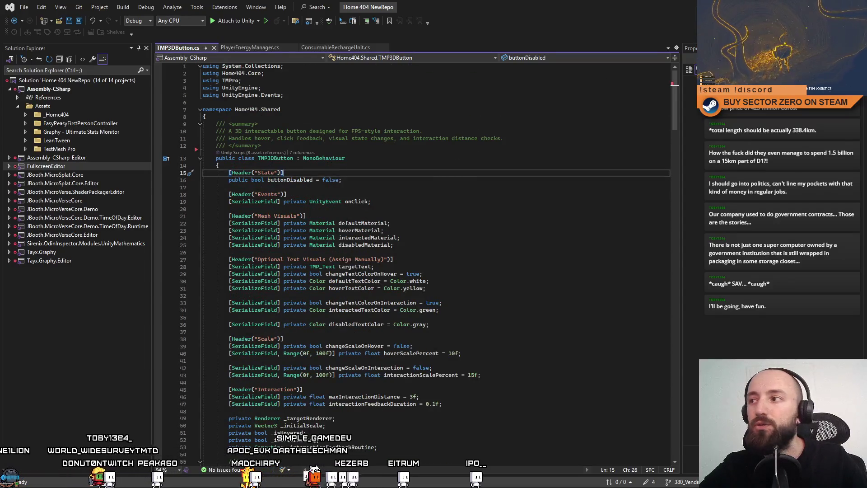
key("alt+Tab")
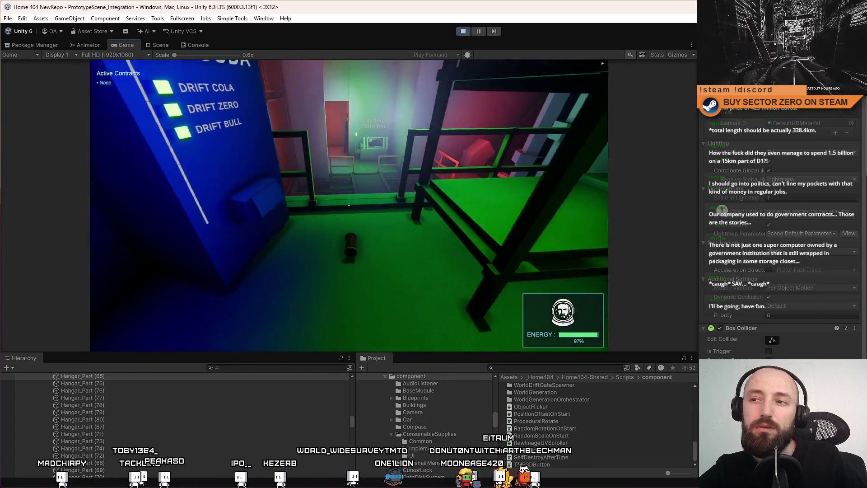
Step: Toggle the pause menu, stop Play mode, and go back to Visual Studio
key("Escape")
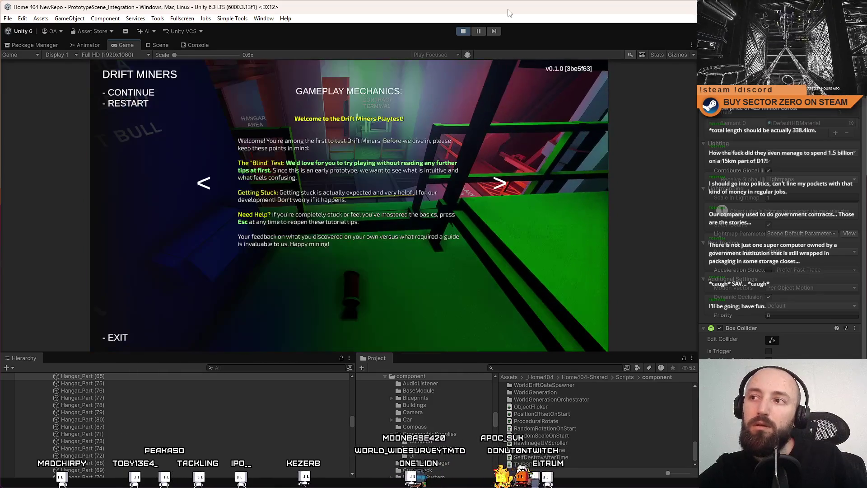
key("Escape")
left_click(463, 31)
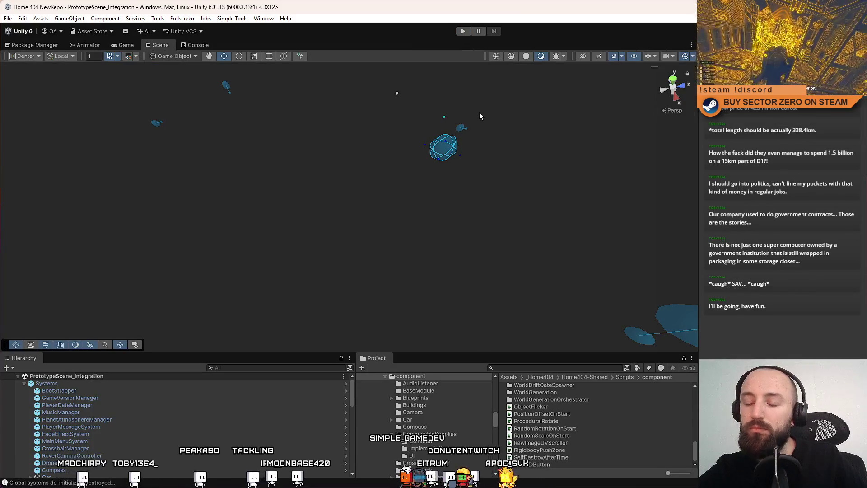
key("alt+Tab")
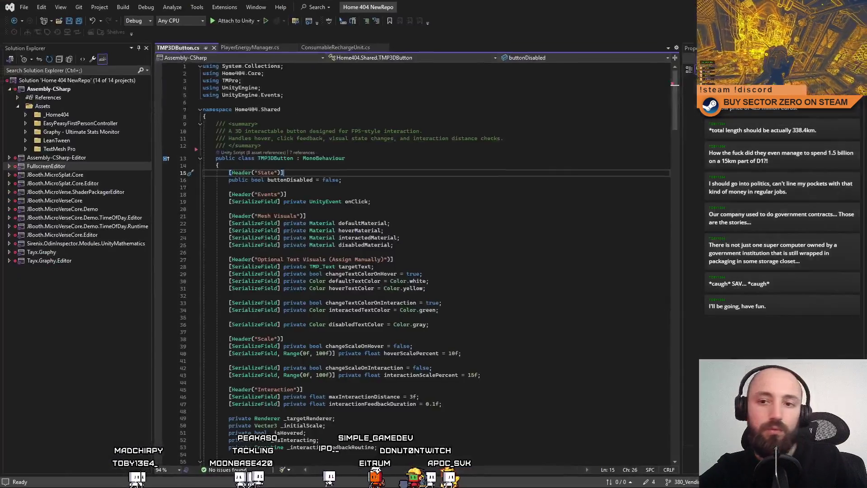
Step: In ConsumableRechargeUnit.cs, add 'if(destroyObjectOnUse)' and a Destroy( call after Refill
left_click(245, 47)
left_click(335, 47)
left_click(313, 129)
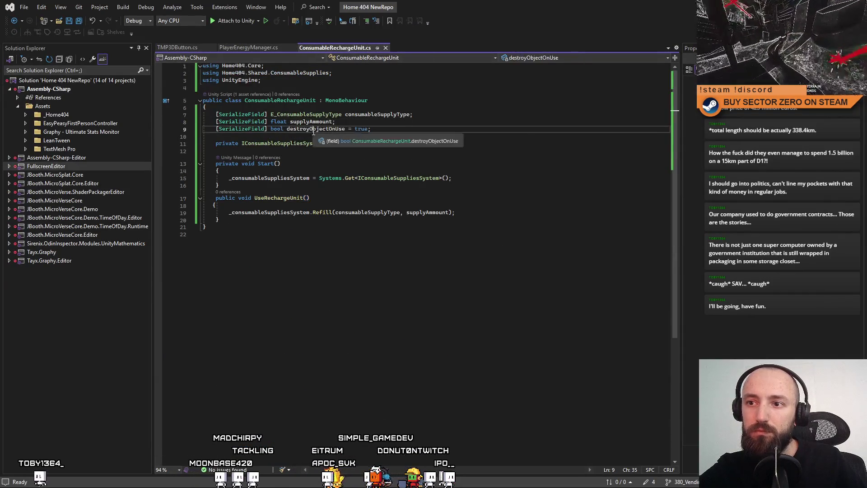
left_click(604, 212)
key("Return")
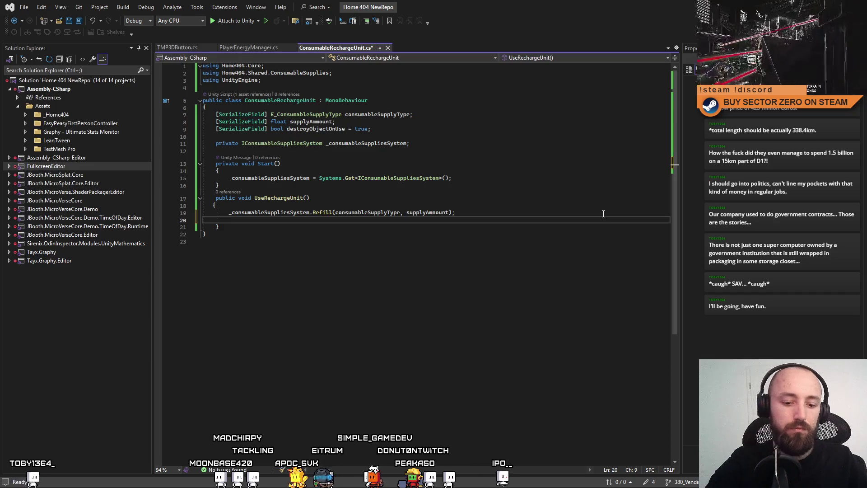
type("if(destroyObjectOnUse)")
key("Return")
type("Destroy(")
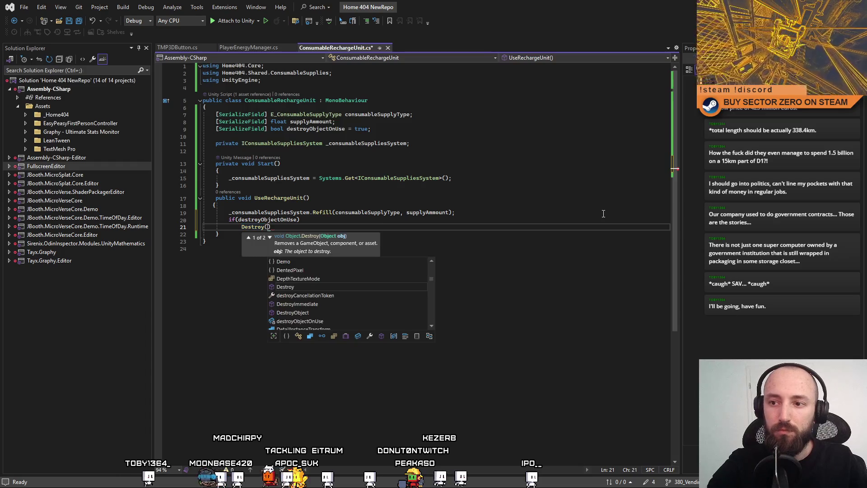
Step: Complete the call as Destroy(gameObject), save the script, and return to Unity
double_click(316, 129)
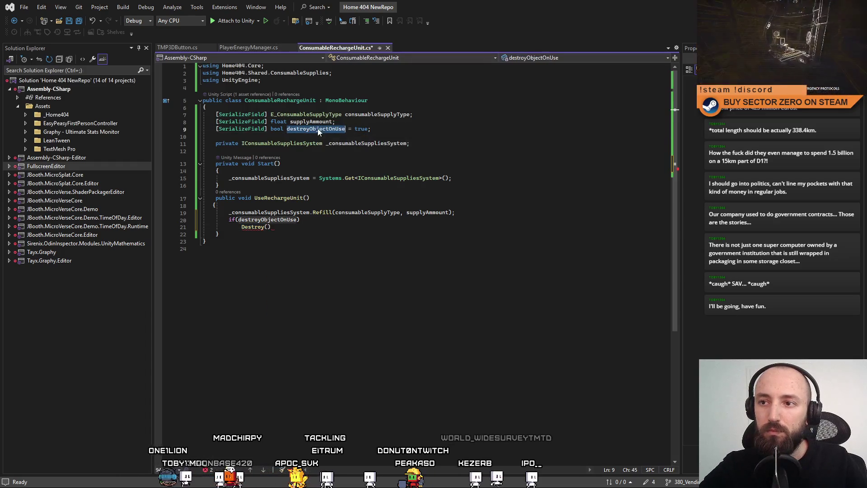
left_click(291, 227)
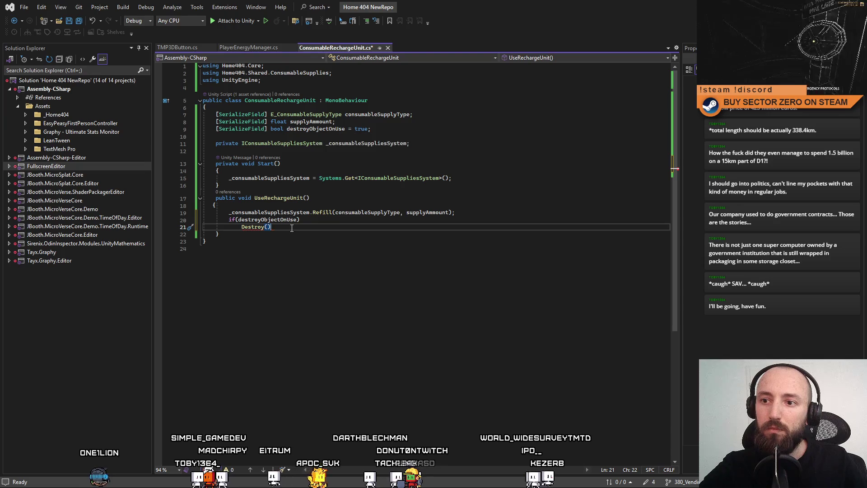
type("game")
key("Tab")
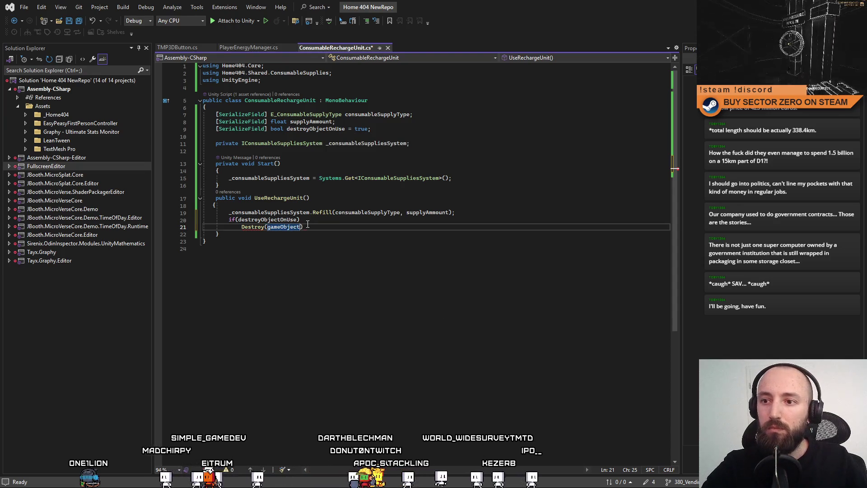
type(";")
left_click(397, 309)
key("ctrl+s")
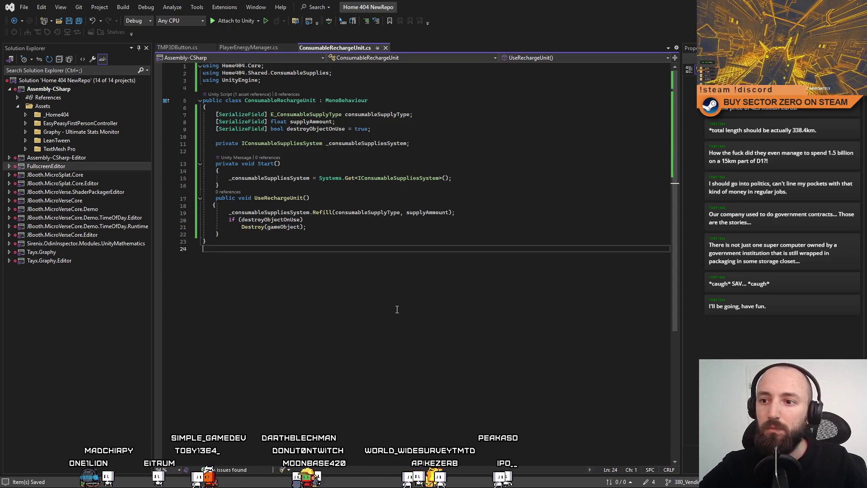
key("alt+Tab")
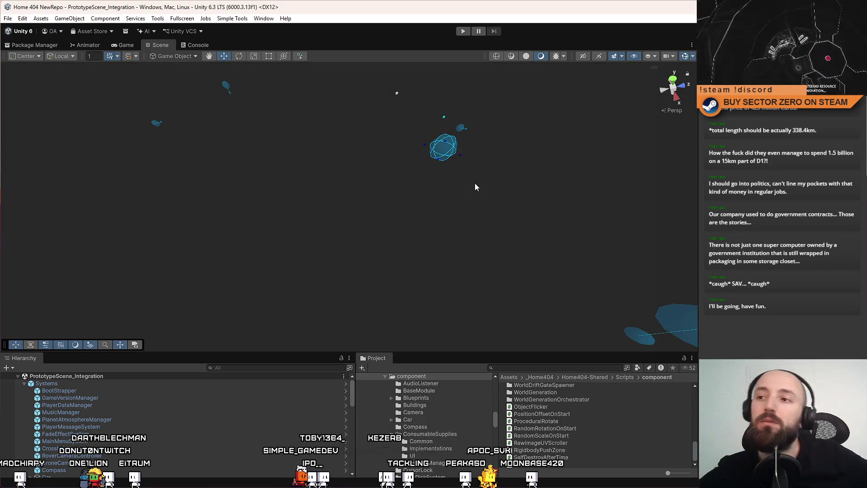
Step: Start Play mode and press the Drift Cola, Drift Zero and Drift Bull buttons at the machine
left_click(122, 46)
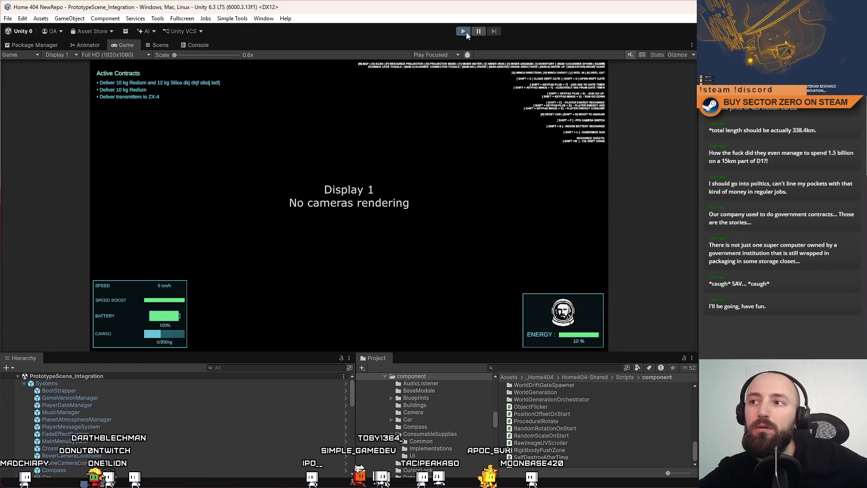
left_click(463, 32)
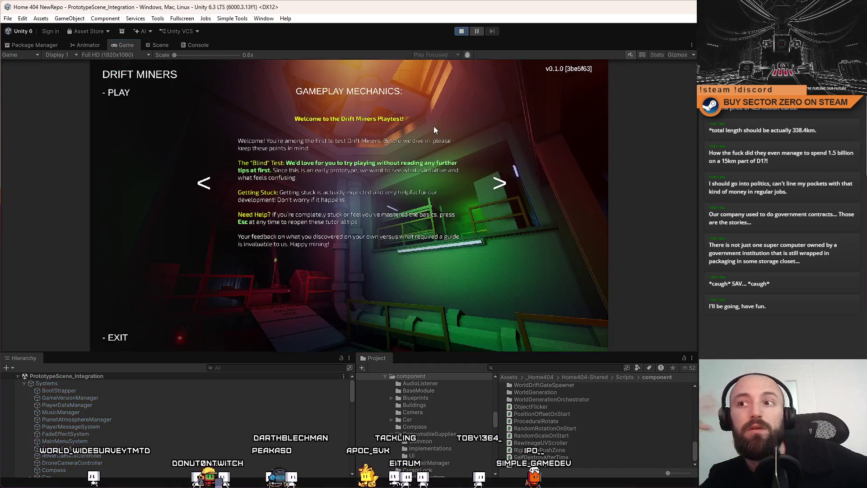
left_click(115, 93)
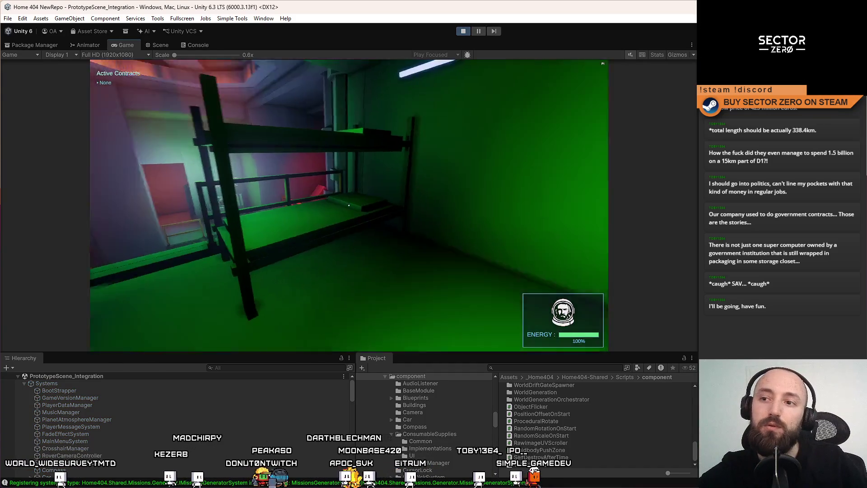
key("w")
left_click(349, 205)
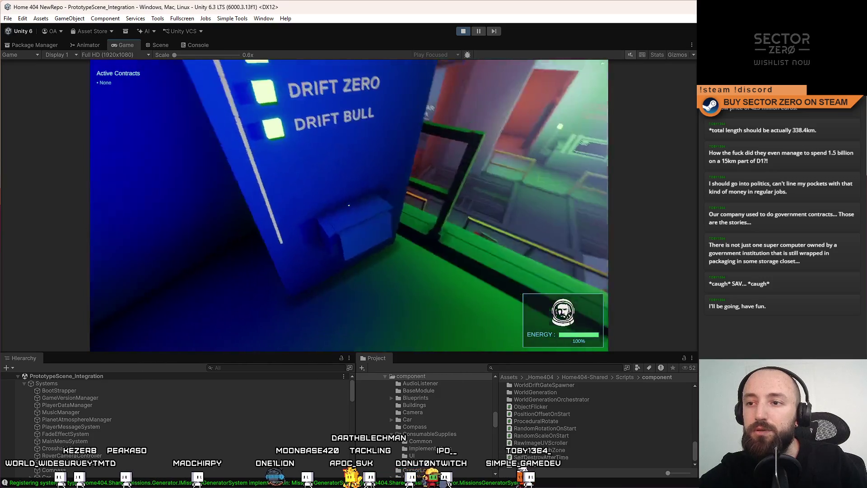
left_click(348, 206)
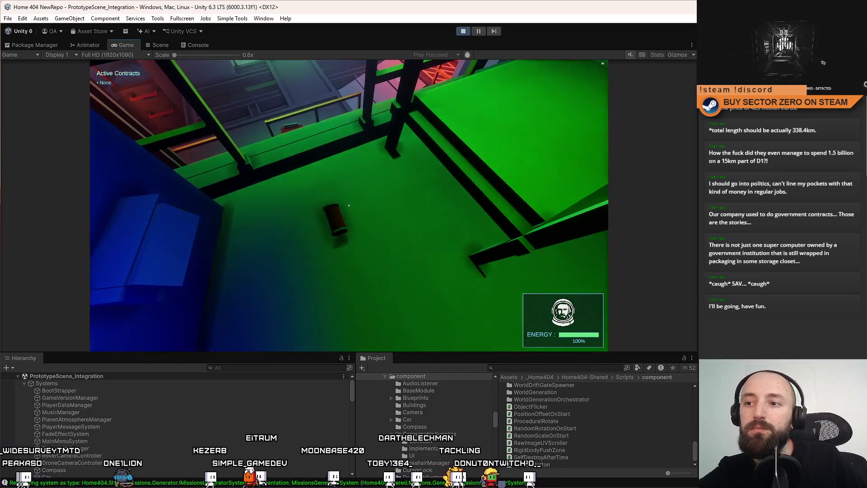
left_click(348, 205)
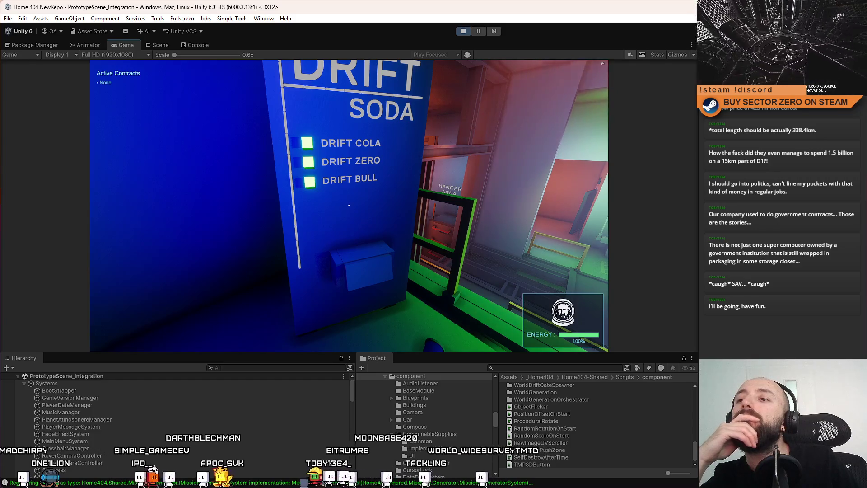
Step: Walk up to the Drift Soda machine, moving back and forth to view the sign and Drift Bull button
key("w")
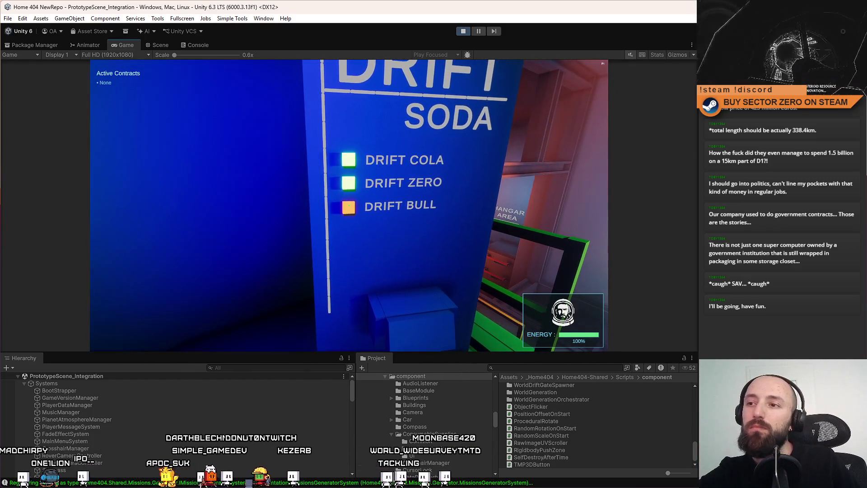
mouse_move(349, 205)
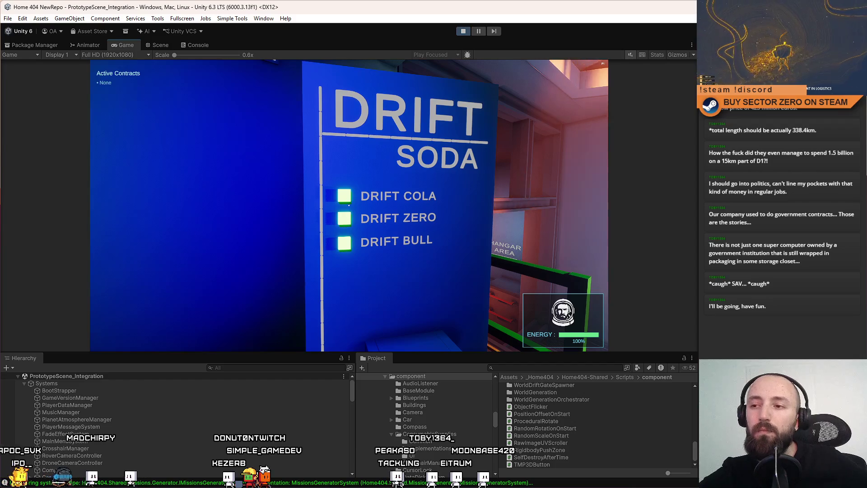
key("w")
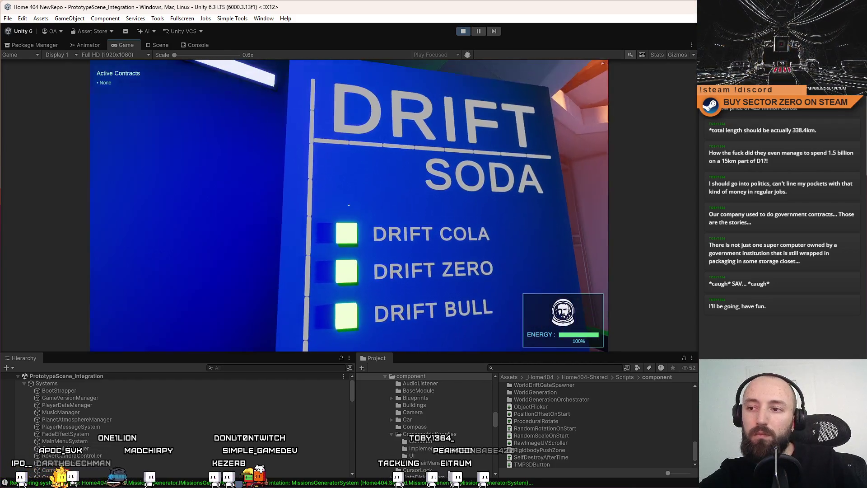
key("s")
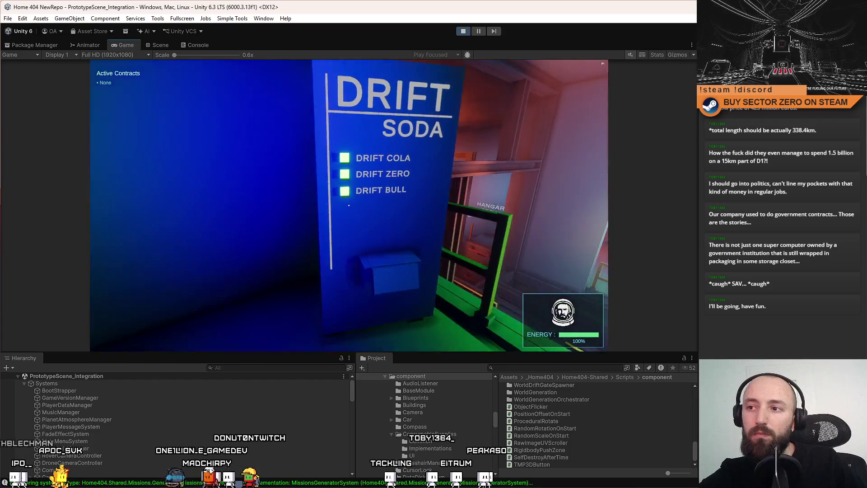
key("w")
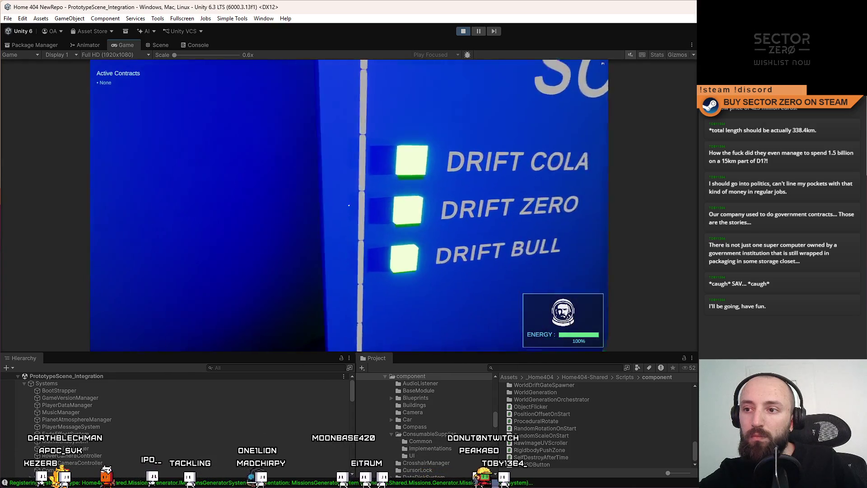
key("s")
key("w")
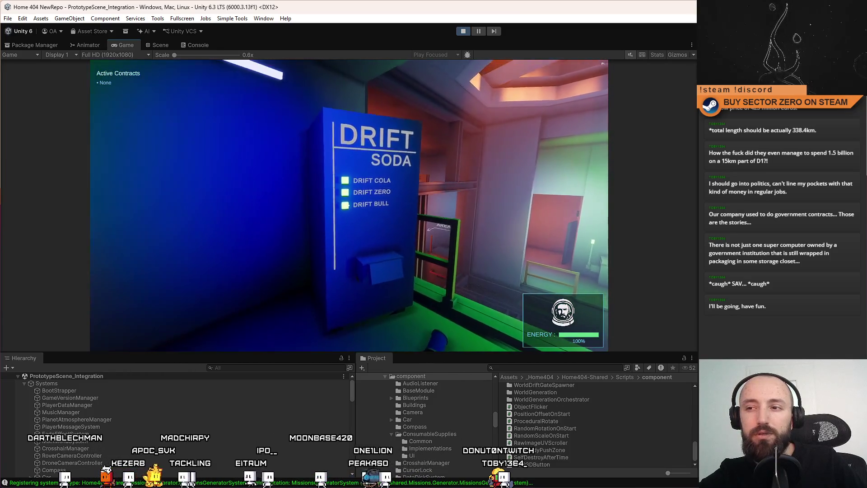
key("w")
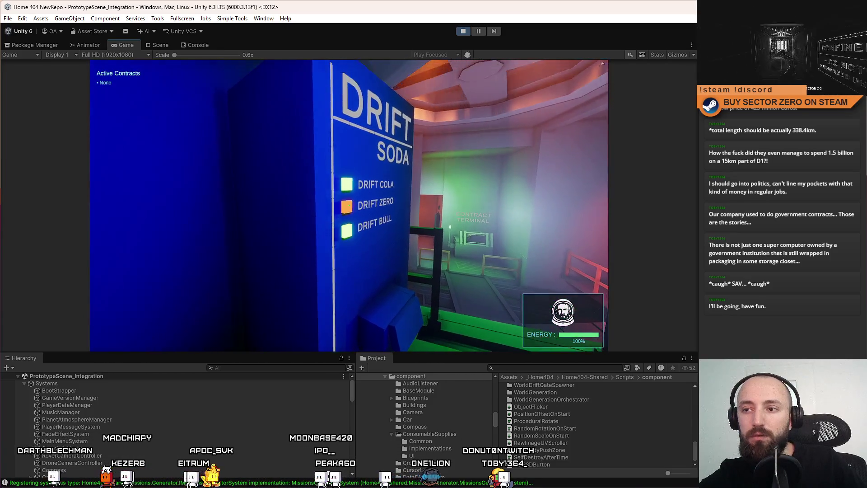
Step: Aim at the Drift Zero and Drift Cola buttons to light them orange, then release the view
key("s")
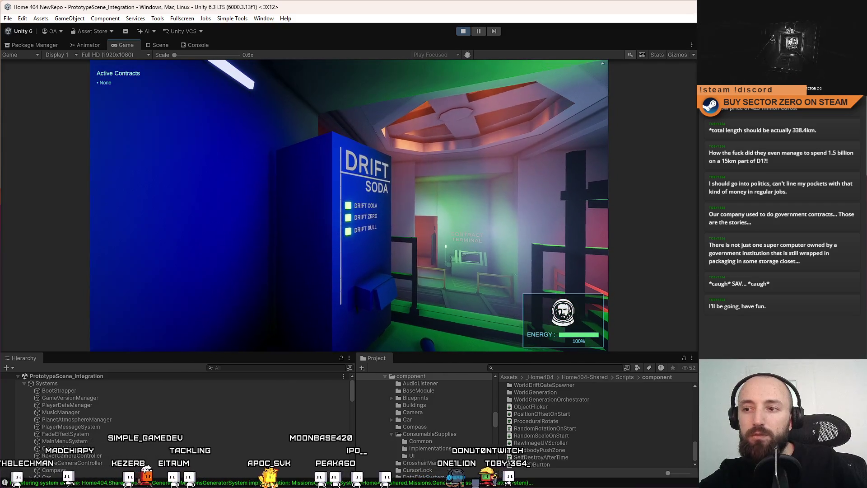
key("w")
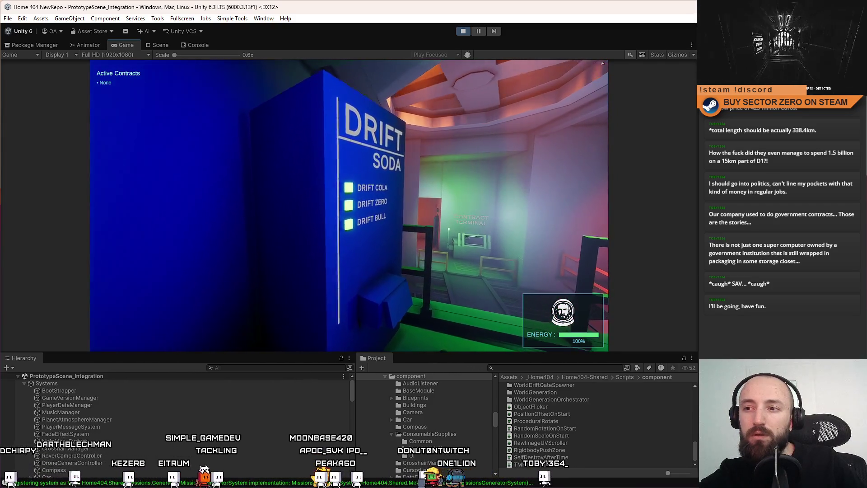
key("w")
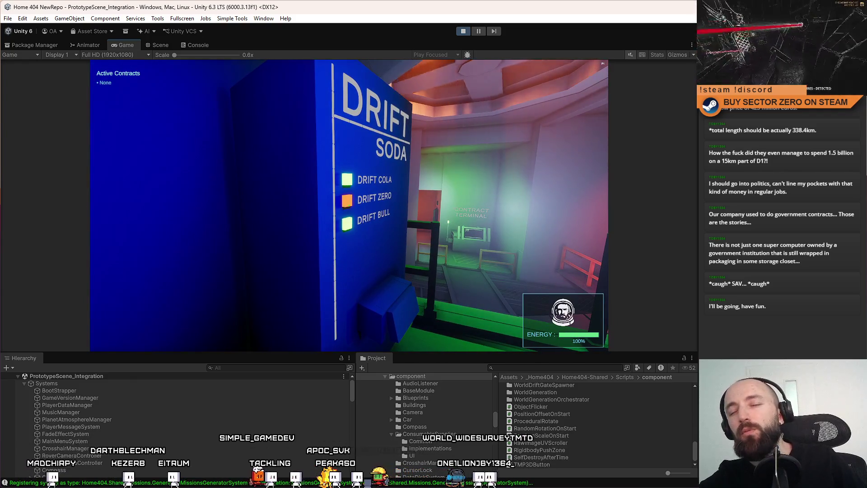
key("s")
key("w")
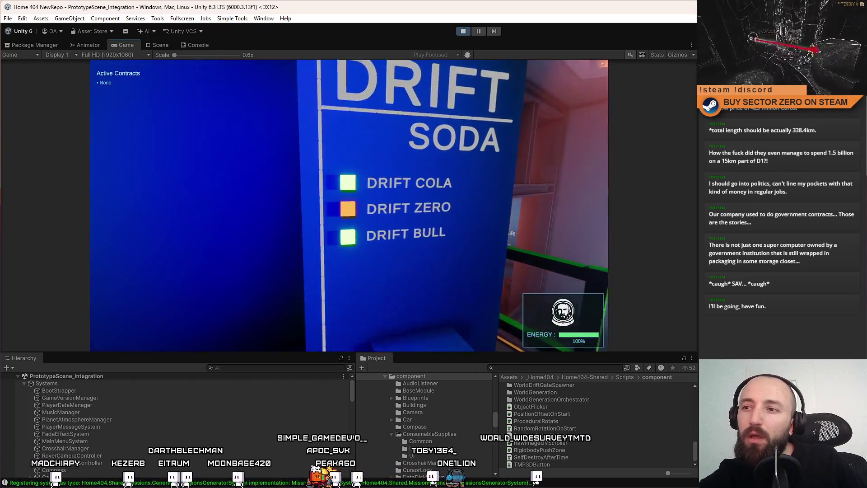
key("w")
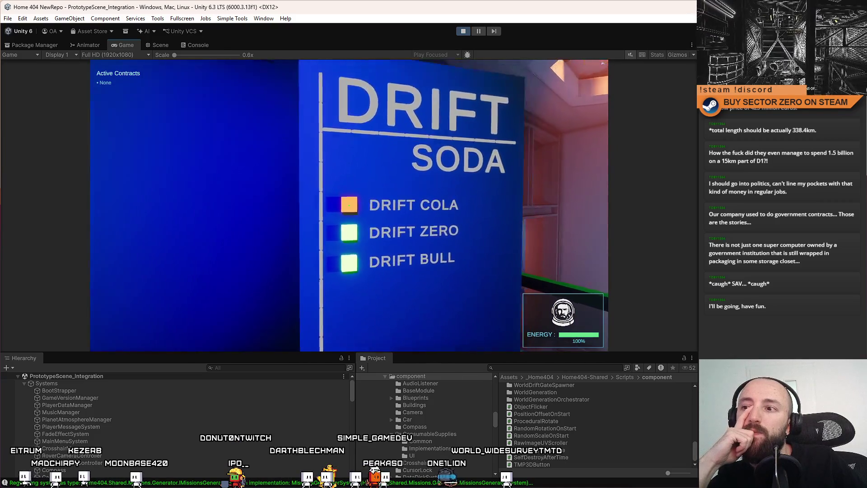
key("s")
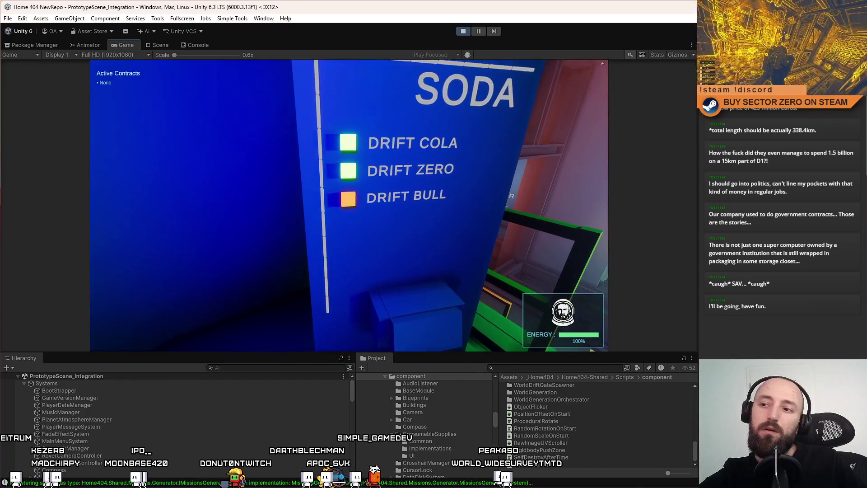
key("a")
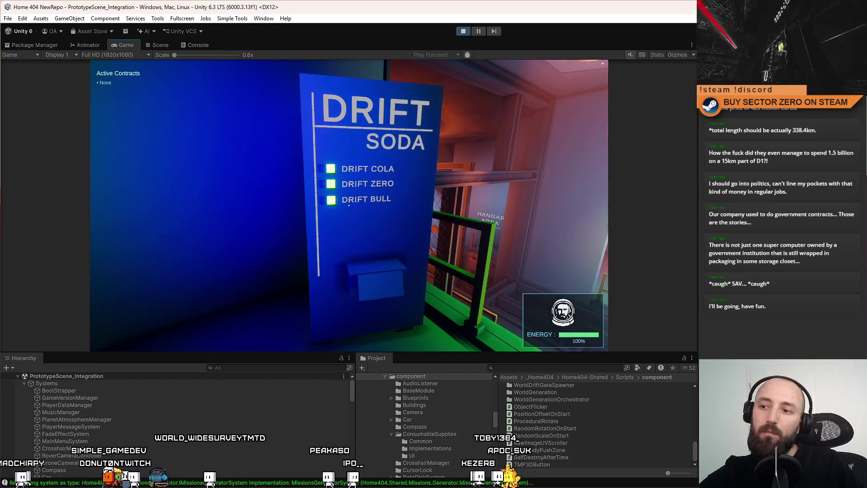
key("w")
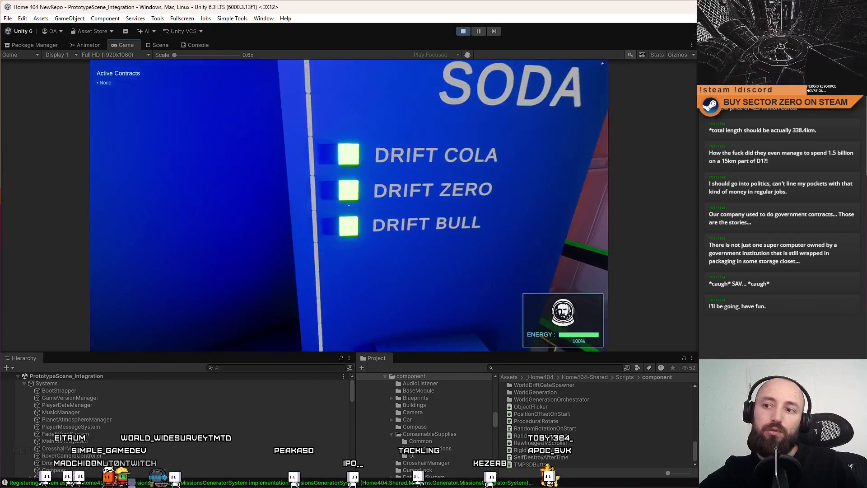
key("s")
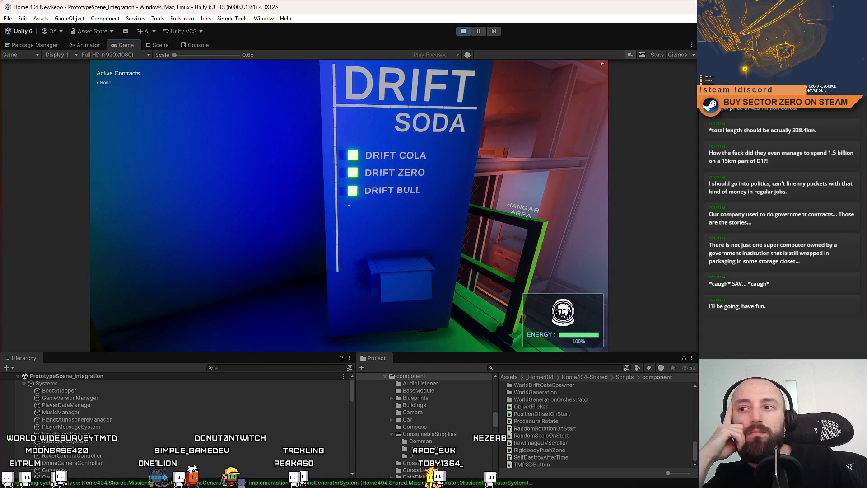
key("d")
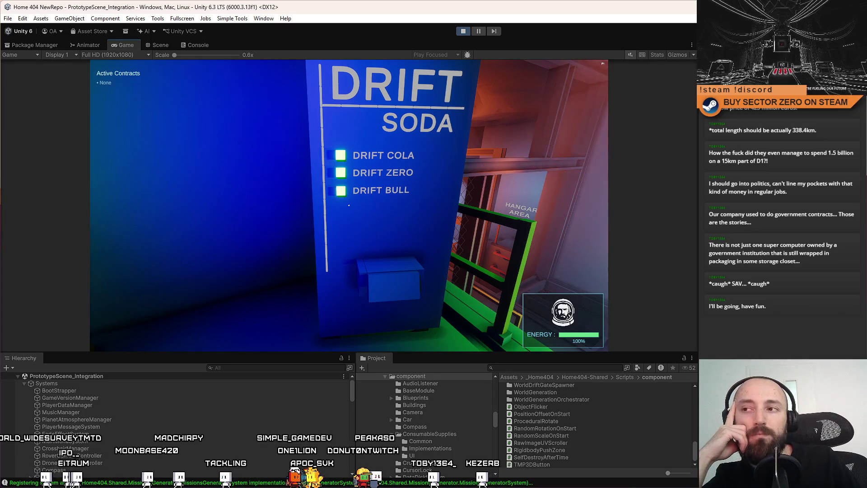
key("Escape")
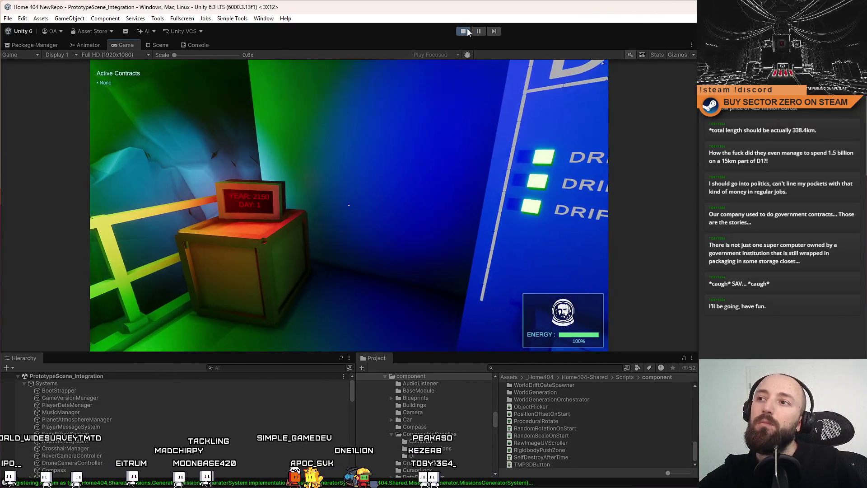
Step: Stop play mode and open the VendingMachine prefab found via the Project search
left_click(463, 31)
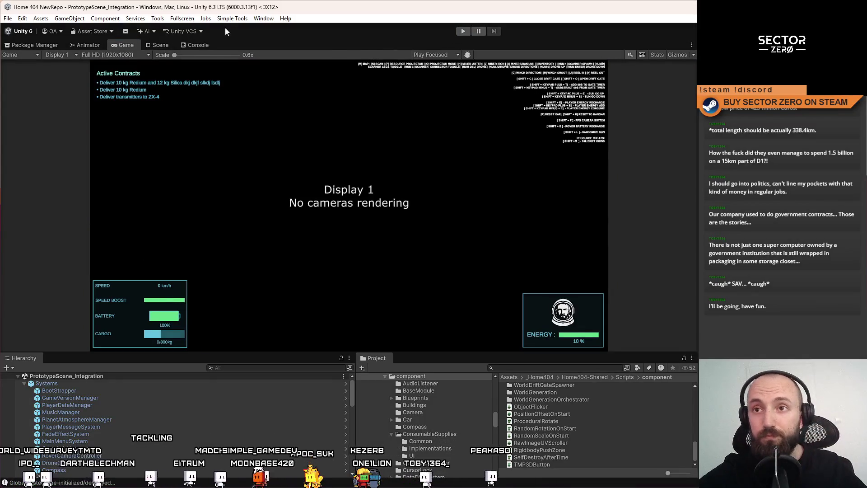
left_click(537, 366)
type("vending machine")
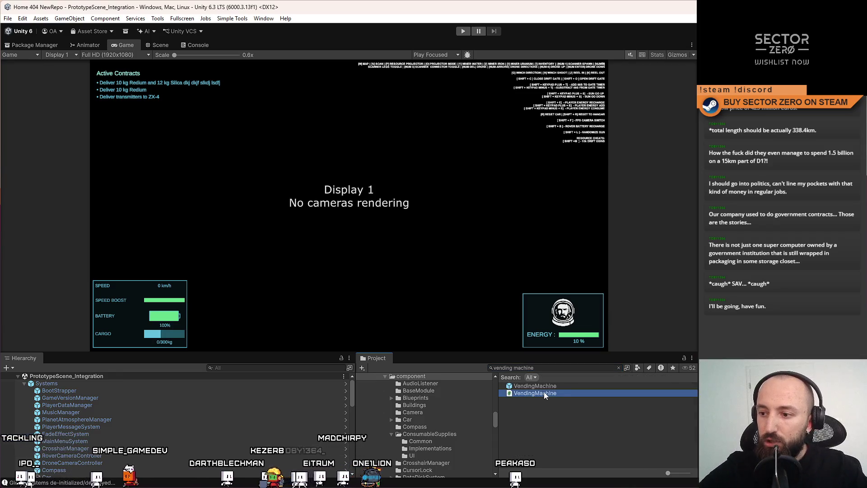
left_click(544, 391)
left_click(559, 386)
double_click(535, 385)
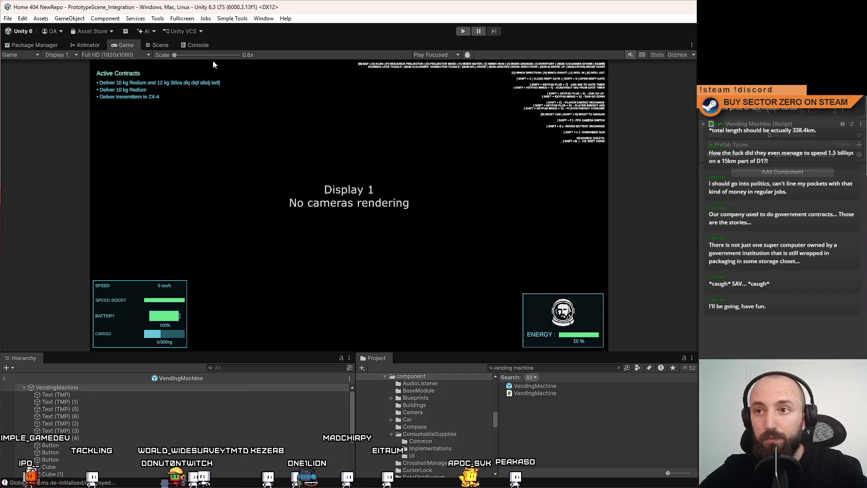
Step: Select the Drift Cola button cube in the Scene view to show its TMP3D Button settings
left_click(158, 45)
left_click_drag(443, 186, 395, 189)
scroll(395, 189, "up", 5)
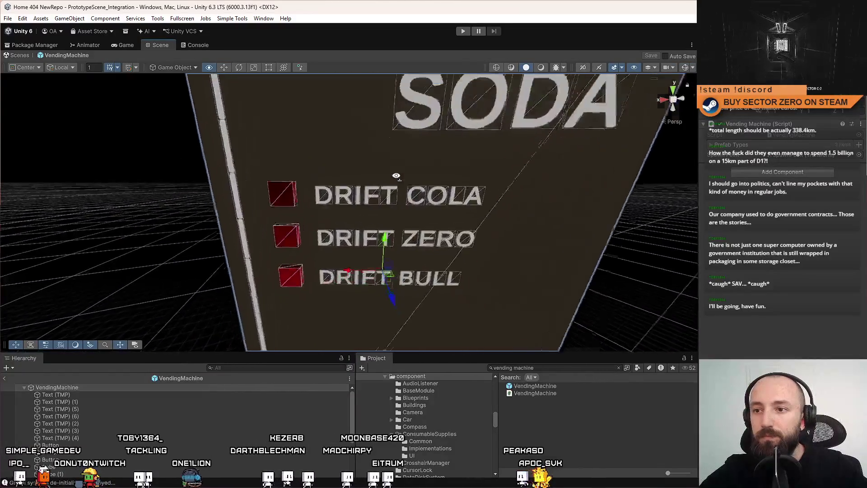
scroll(395, 189, "down", 2)
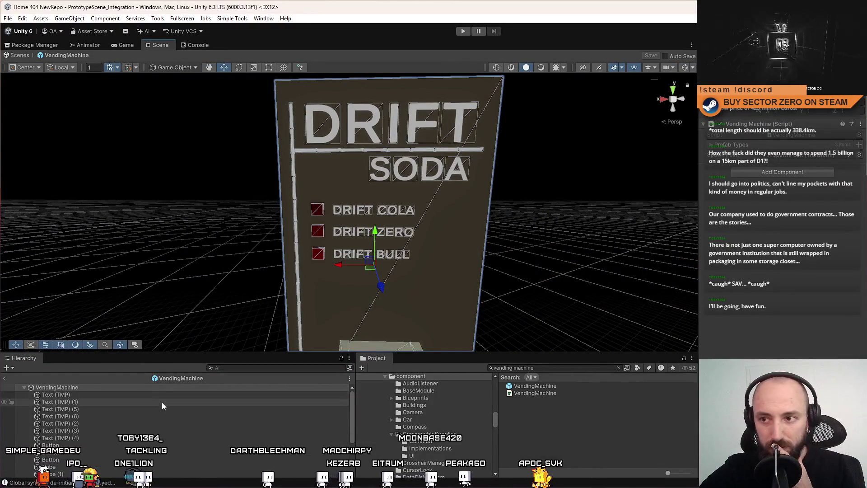
left_click(322, 211)
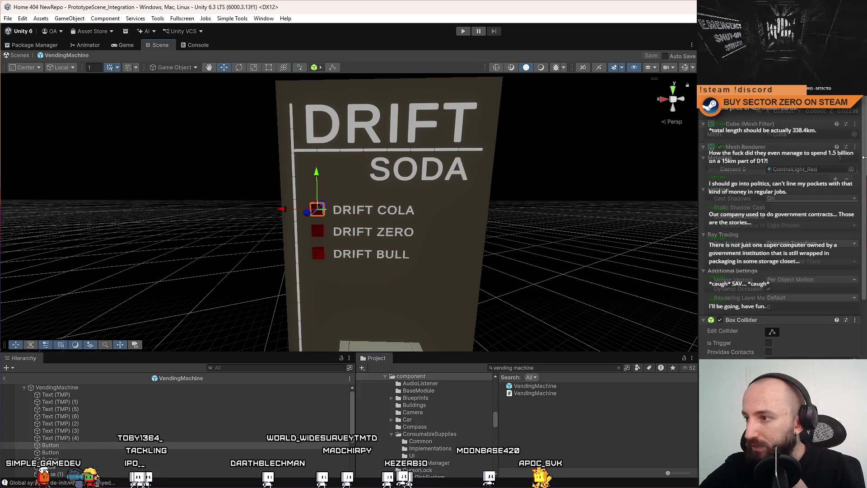
scroll(781, 225, "down", 10)
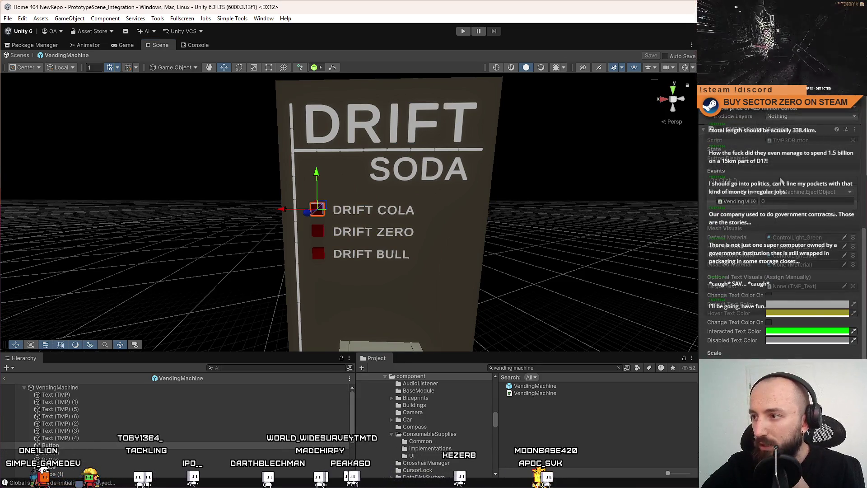
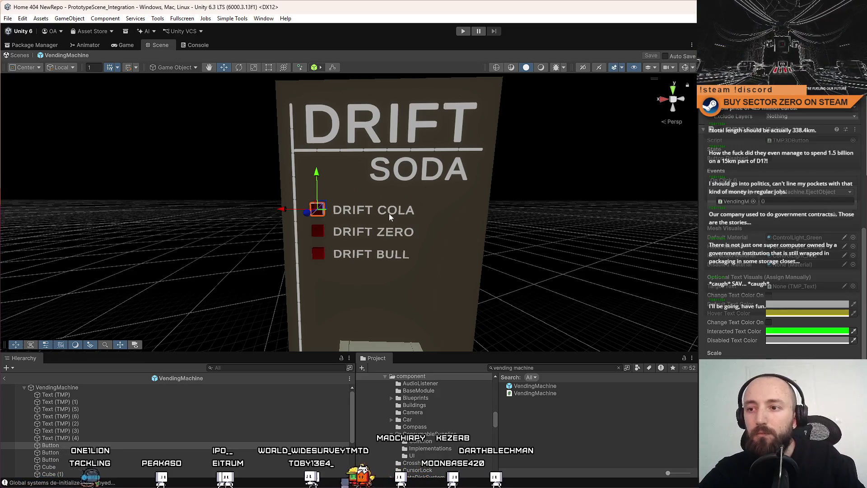
Step: Scale a cube on the vending machine into a thin horizontal slab beside SODA
mouse_move(408, 205)
left_mouse_down("alt")
mouse_move(422, 205)
mouse_move(397, 204)
left_mouse_up("alt")
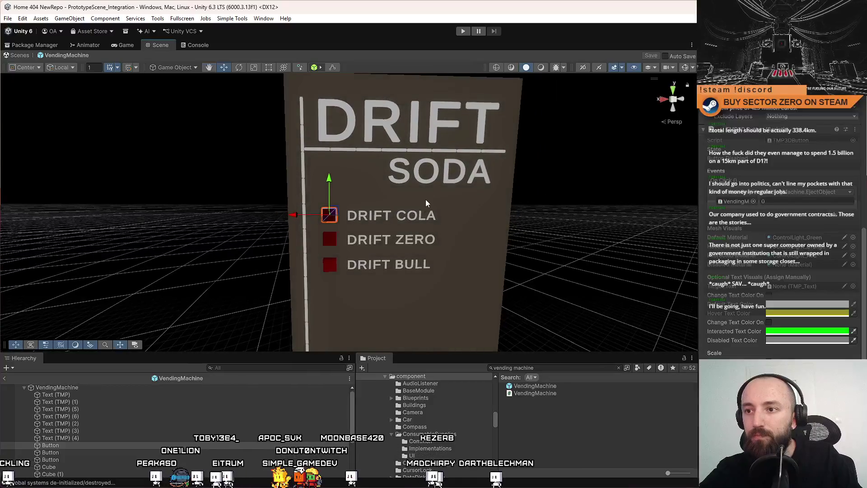
left_click(474, 185)
mouse_move(474, 186)
left_mouse_down("alt")
mouse_move(429, 241)
mouse_move(396, 226)
mouse_move(383, 230)
mouse_move(405, 140)
mouse_move(388, 145)
left_mouse_up("alt")
key("w")
scroll(426, 217, "up", 3)
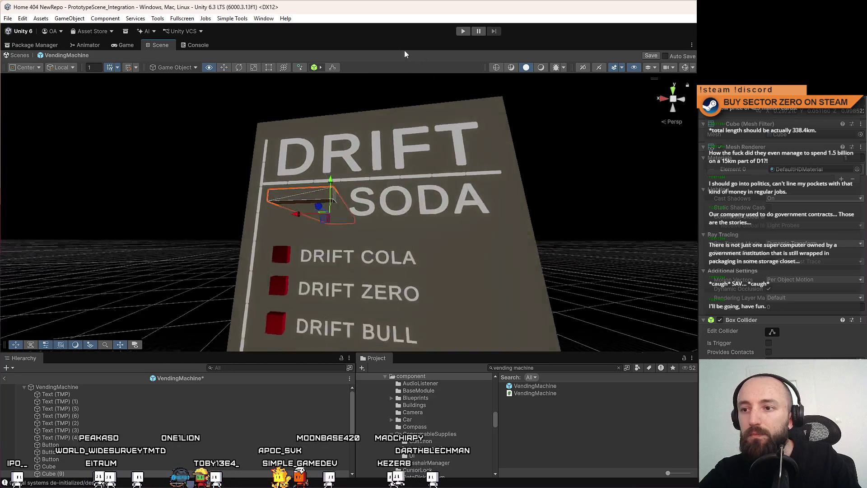
scroll(384, 149, "up", 3)
scroll(378, 151, "down", 2)
left_click(360, 151)
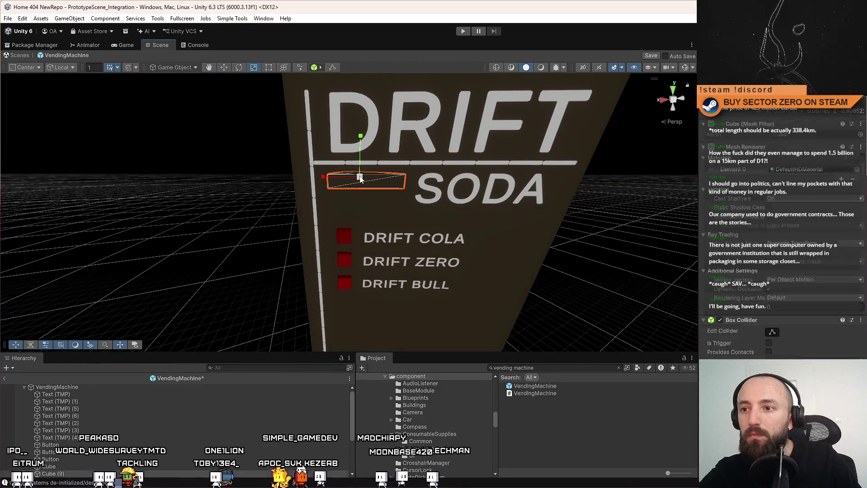
mouse_move(360, 150)
left_mouse_down()
mouse_move(304, 180)
mouse_move(391, 186)
mouse_move(322, 163)
mouse_move(341, 192)
mouse_move(340, 158)
mouse_move(334, 199)
mouse_move(285, 214)
left_mouse_up()
key("w")
Step: Shift both horizontal slabs slightly down and left beside the SODA lettering
left_click(358, 186, "shift")
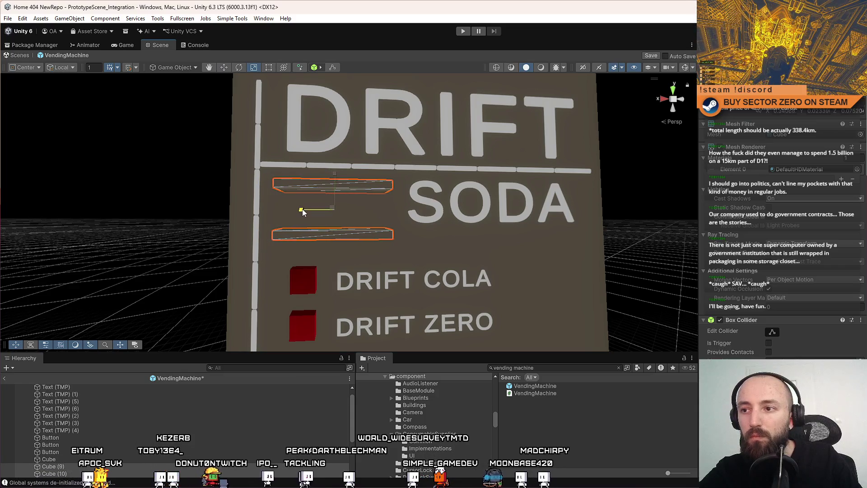
scroll(345, 217, "down", 4)
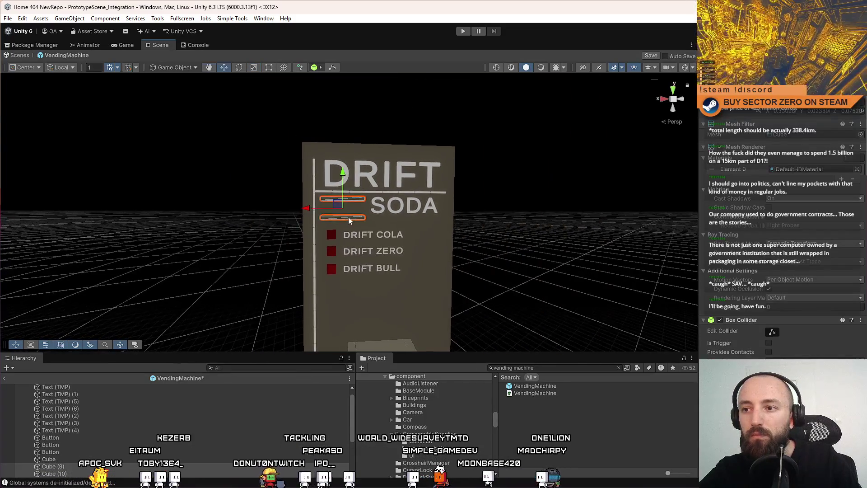
left_click_drag(338, 208, 338, 209)
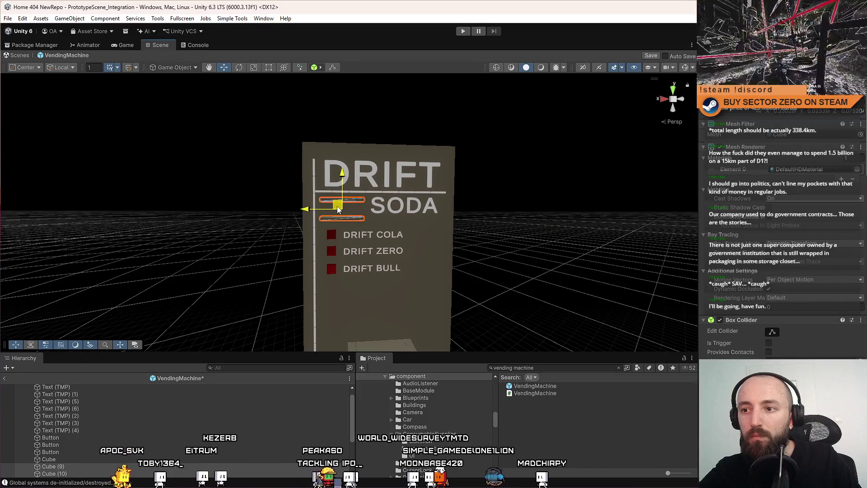
scroll(338, 208, "up", 5)
Step: Rotate the upper slab about 90° so it stands upright
left_click(373, 170)
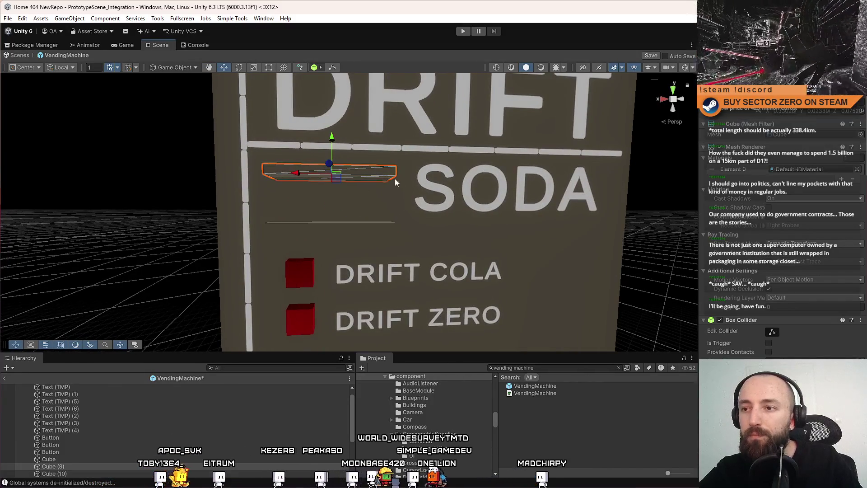
key("e")
left_click_drag(348, 145, 441, 174)
key("w")
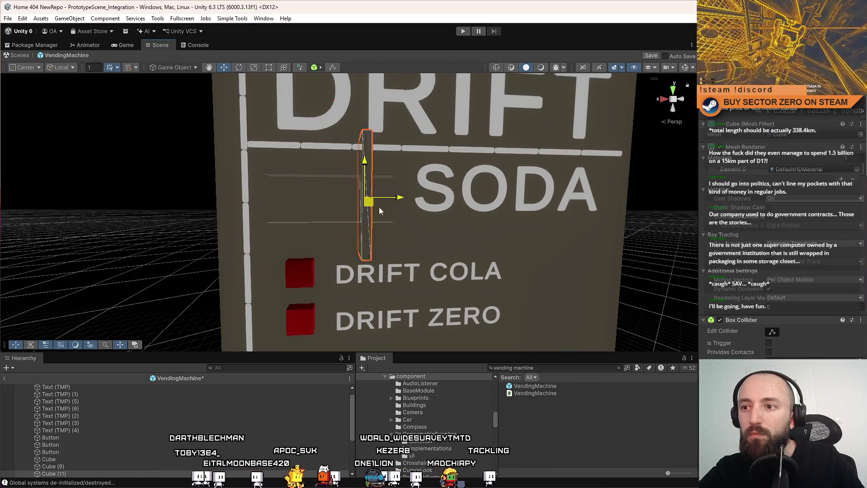
Step: Vertex-snap the upright slab into place to form the bracket's side
mouse_move(422, 238)
left_mouse_down()
mouse_move(379, 195)
mouse_move(376, 205)
mouse_move(341, 189)
left_mouse_up()
key("v")
scroll(327, 188, "down", 5)
scroll(359, 193, "up", 8)
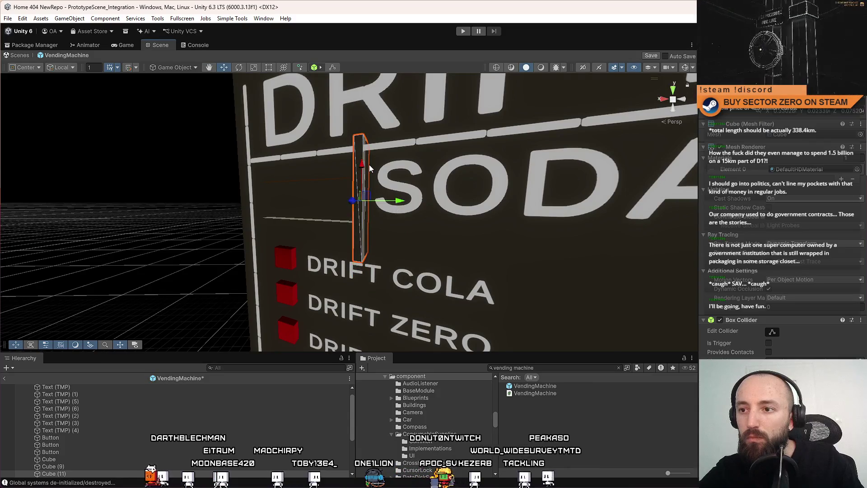
mouse_move(361, 172)
left_mouse_down()
mouse_move(358, 180)
mouse_move(375, 168)
left_mouse_up()
key("v")
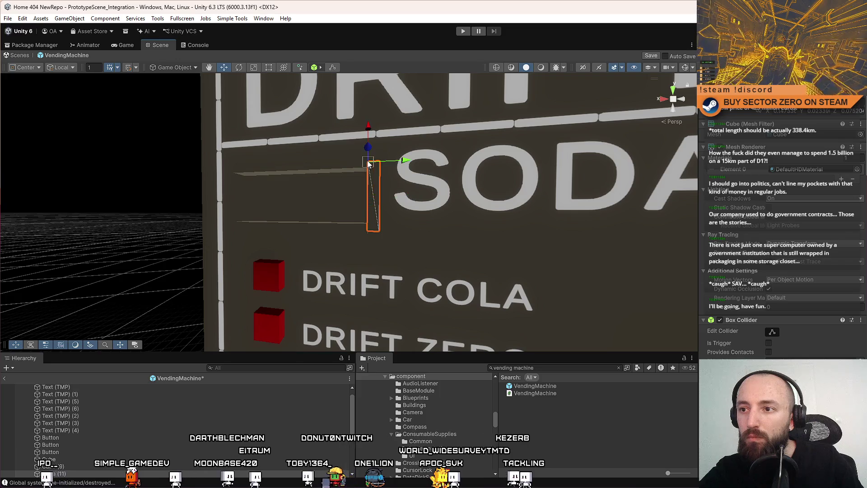
left_click_drag(370, 163, 401, 172)
Step: Select the top, bottom and upright slabs together for a material change
left_click(362, 163)
left_click(369, 232, "shift")
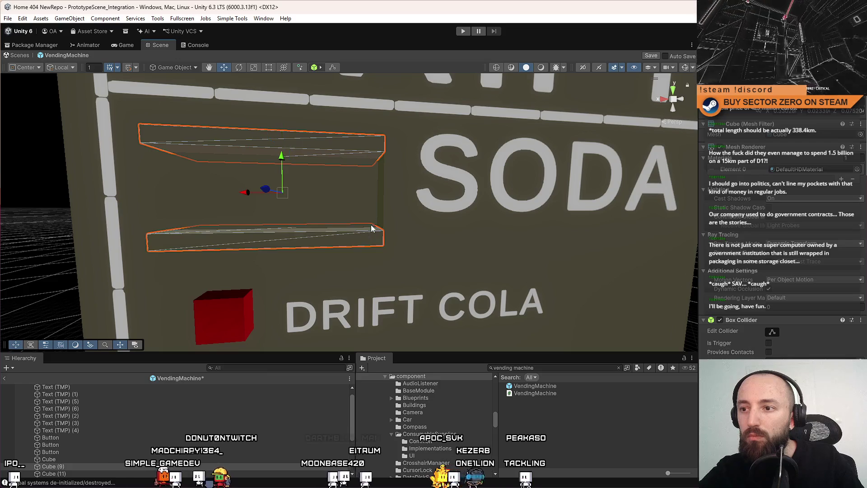
left_click(389, 199)
left_click(351, 235)
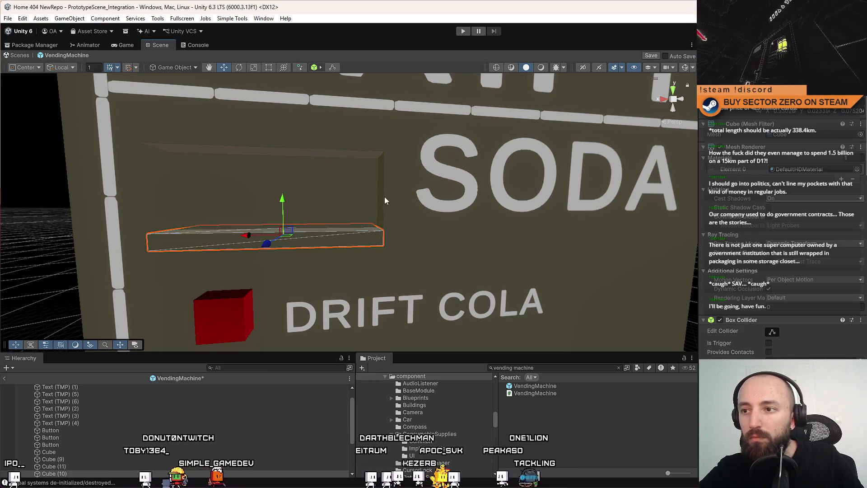
left_click(383, 196)
left_click_drag(384, 197, 386, 208)
scroll(388, 204, "up", 3)
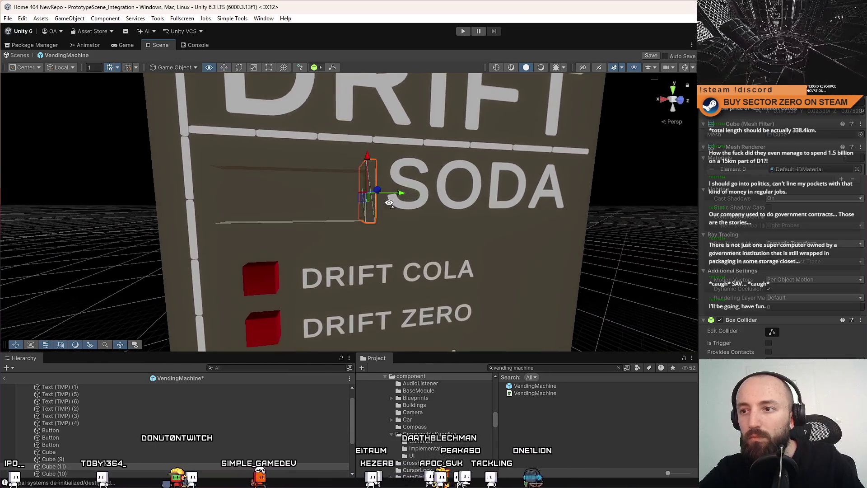
left_click(349, 168)
left_click(341, 222, "shift")
left_click(370, 195, "shift")
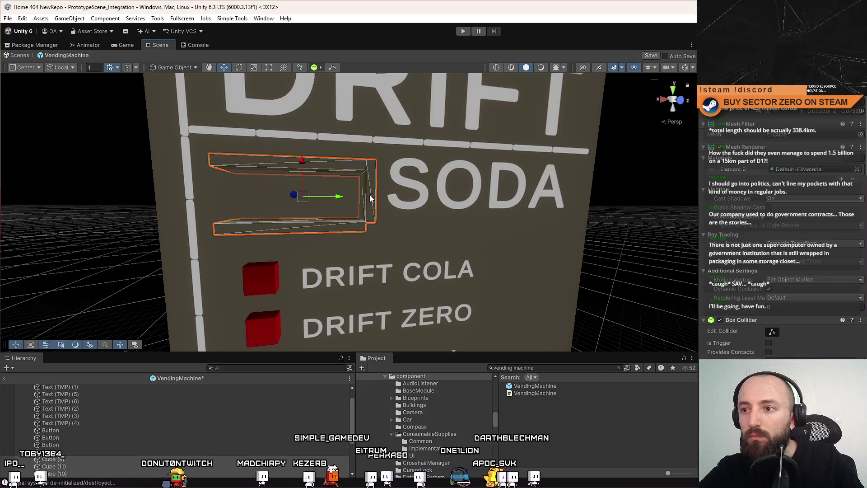
left_click(856, 168)
Step: Search the material picker and assign Metal_Gray to all three frame slabs
type("dark metal")
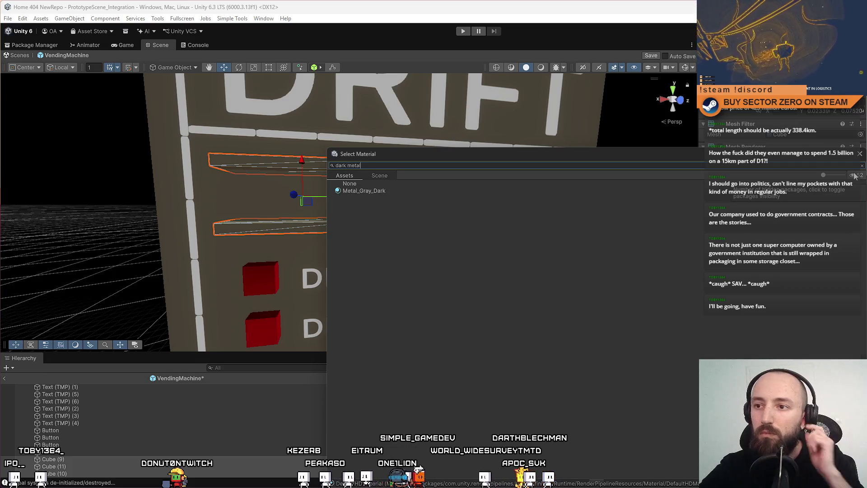
key("Down")
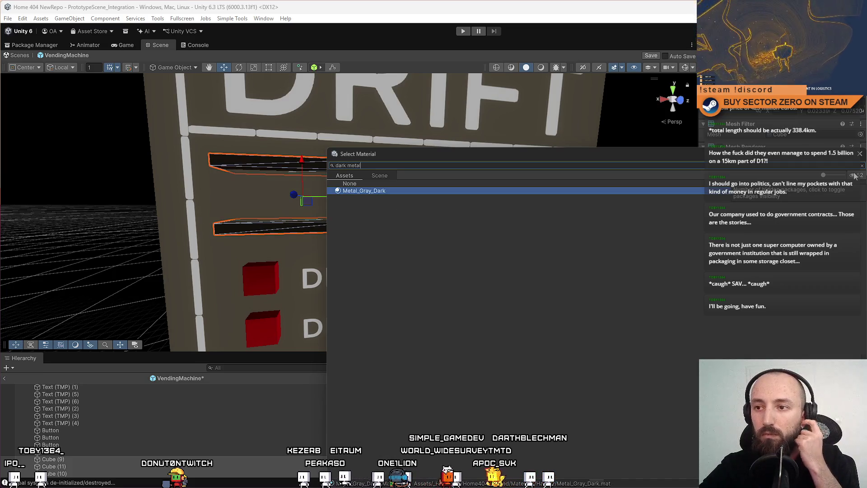
key("BackSpace")
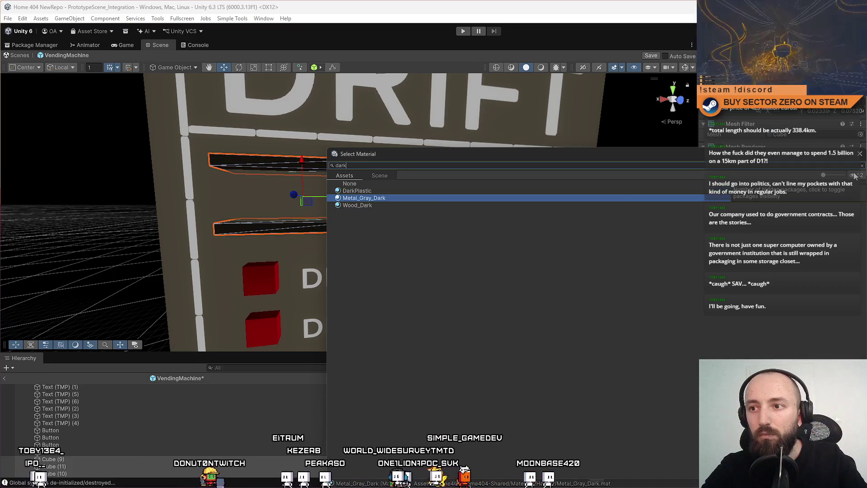
key("ctrl+a")
key("ctrl+a")
type("m")
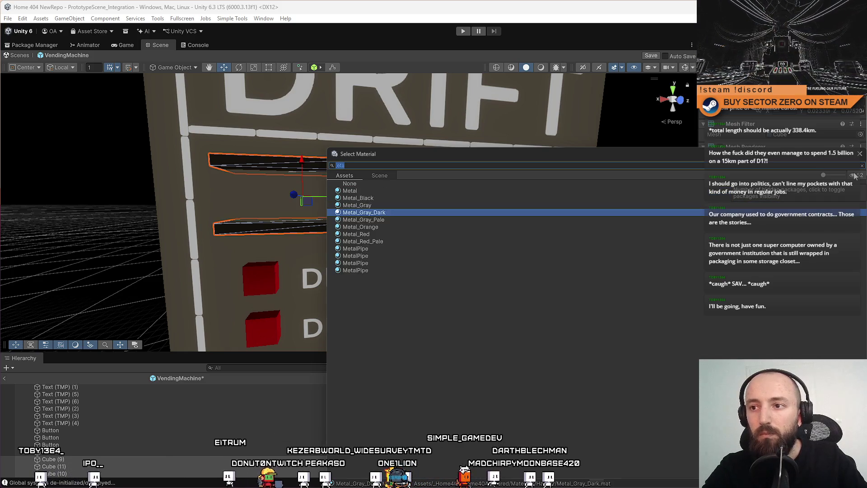
key("Up")
key("Up")
key("Down")
key("Return")
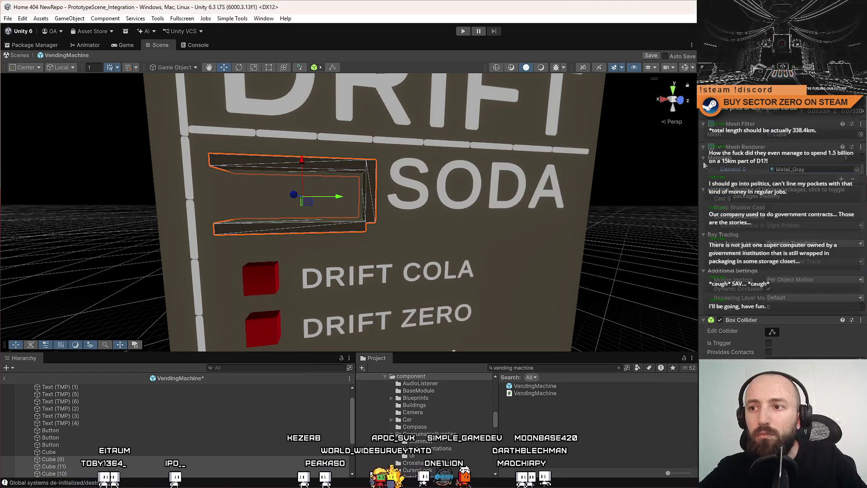
left_click(371, 171)
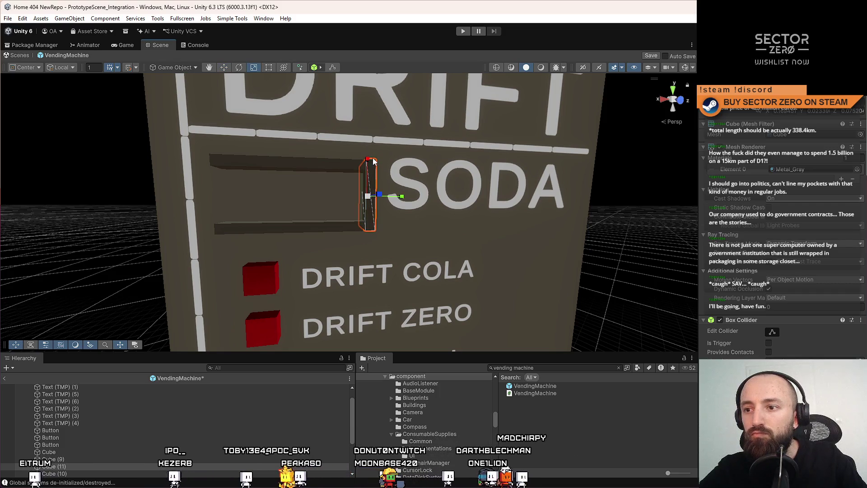
Step: Vertex-snap the side cube and move it into the slot beside SODA
key("v")
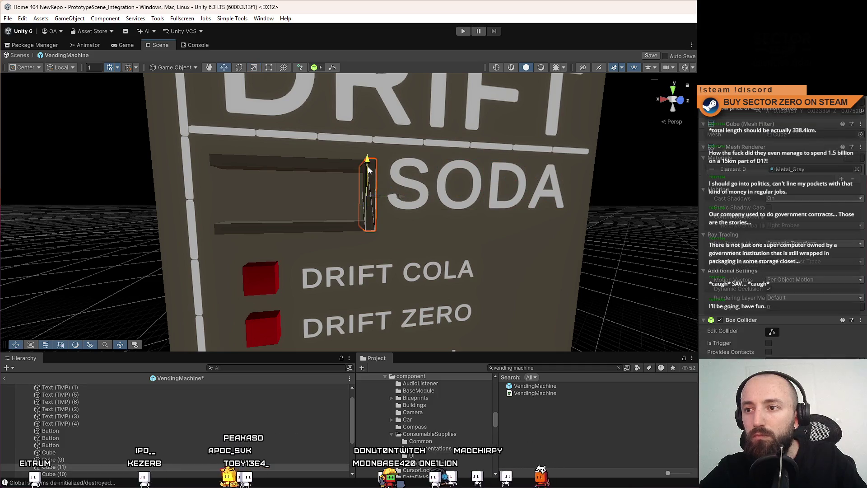
mouse_move(405, 195)
left_mouse_down()
mouse_move(462, 205)
mouse_move(303, 198)
left_mouse_up()
key("v")
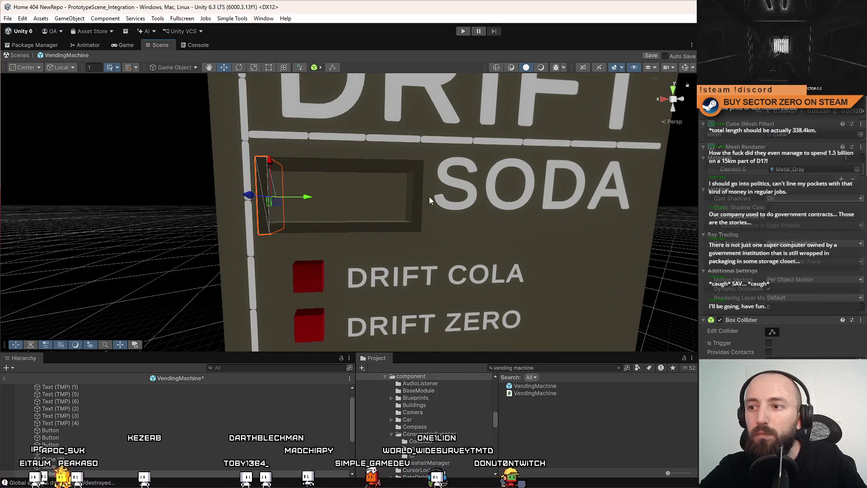
key("ctrl+z")
left_click_drag(453, 204, 390, 165)
scroll(369, 165, "down", 3)
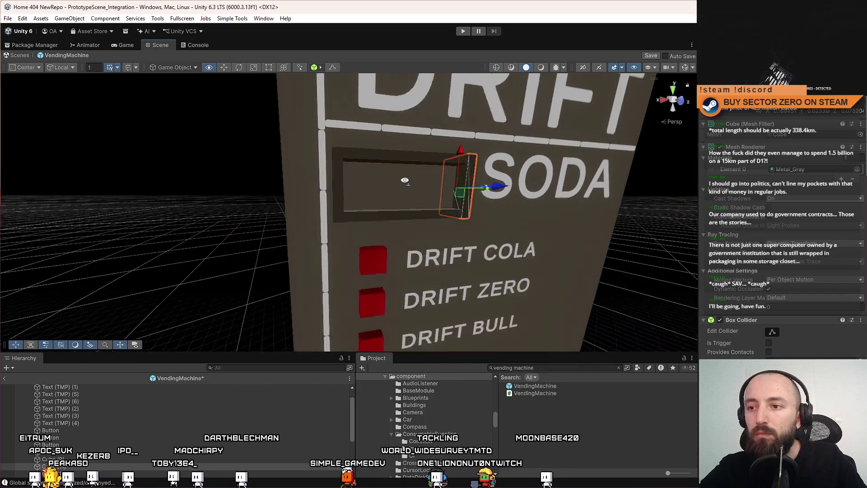
scroll(425, 197, "up", 2)
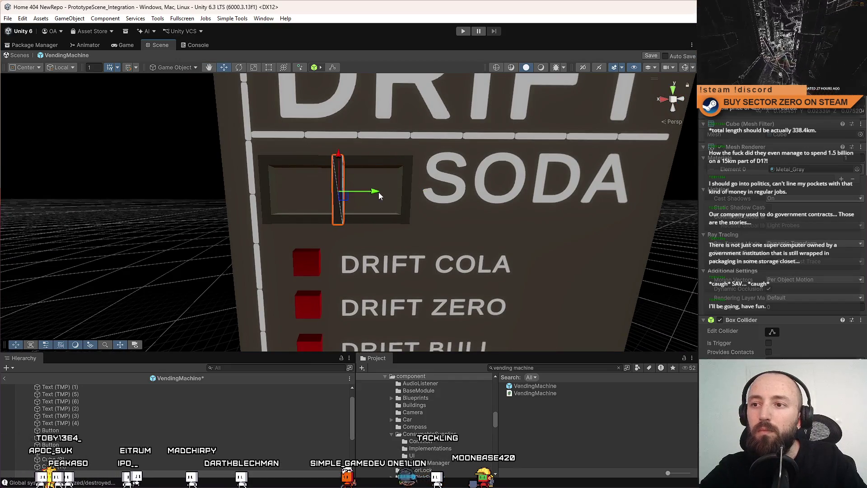
left_click_drag(377, 195, 290, 191)
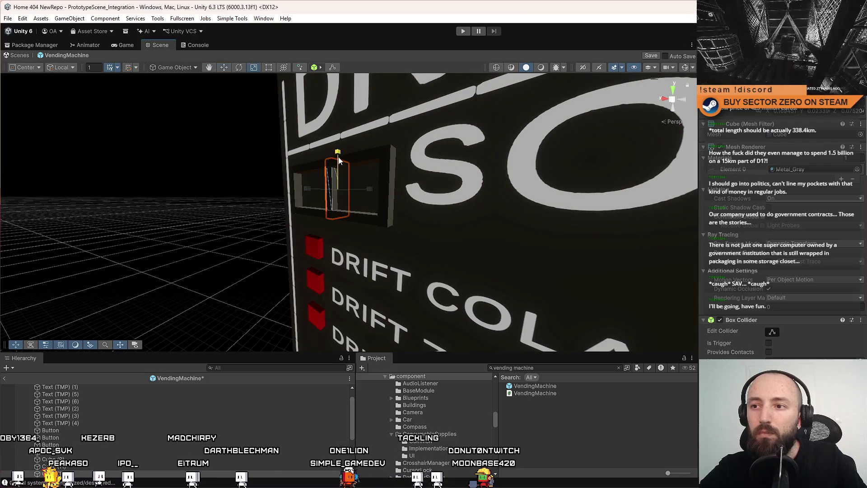
mouse_move(311, 189)
left_mouse_down()
mouse_move(417, 191)
mouse_move(36, 203)
mouse_move(42, 200)
left_mouse_up()
Step: Scale the cube to fill the slot opening as a flat display panel
key("r")
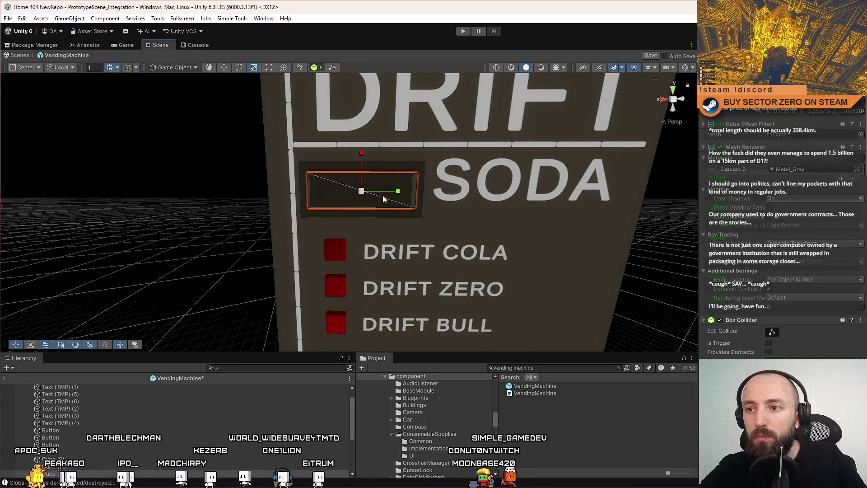
left_click_drag(362, 159, 364, 155)
key("w")
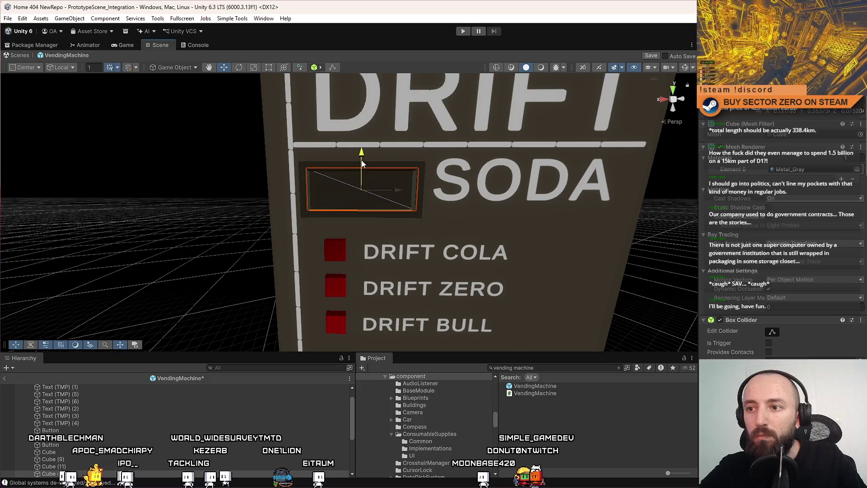
key("r")
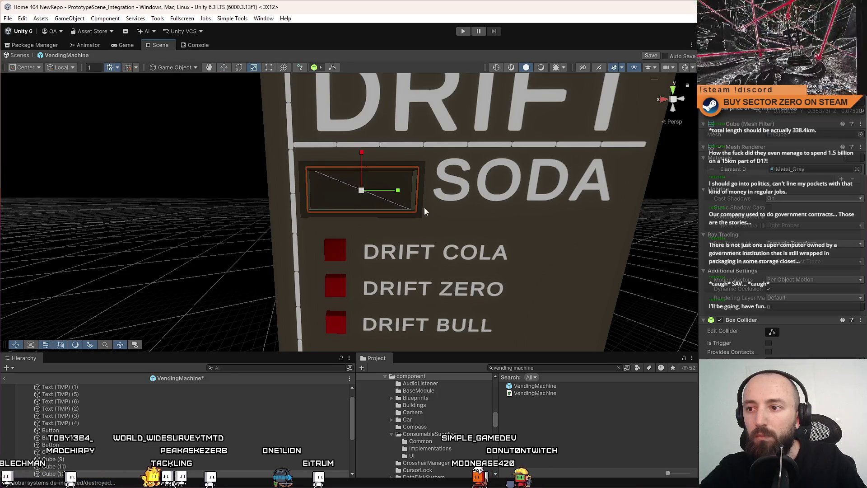
left_click(444, 216)
left_click(456, 198)
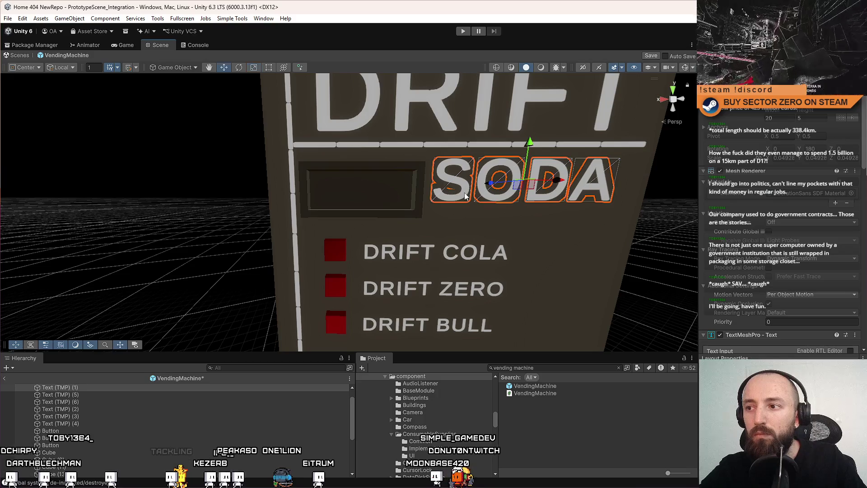
Step: Duplicate the SODA text, set its width to 50, and move it into the display box
key("ctrl+d")
mouse_move(521, 195)
left_mouse_down()
mouse_move(370, 191)
mouse_move(373, 219)
mouse_move(356, 195)
left_mouse_up()
key("w")
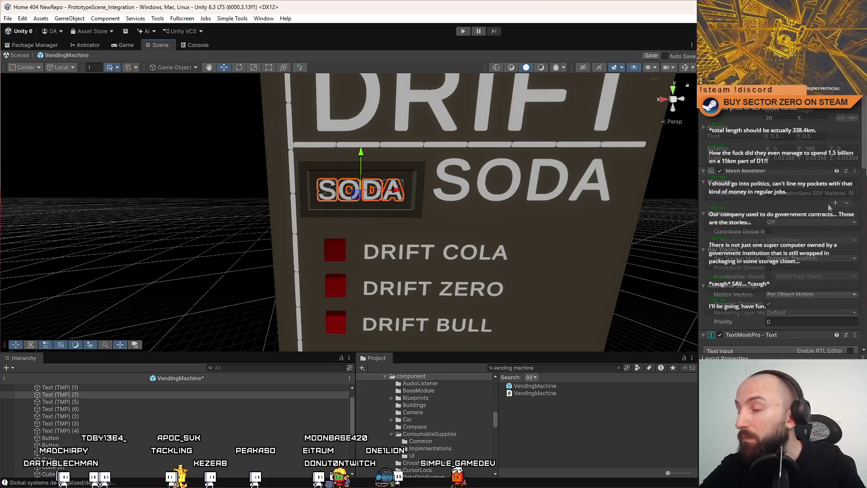
scroll(804, 234, "down", 5)
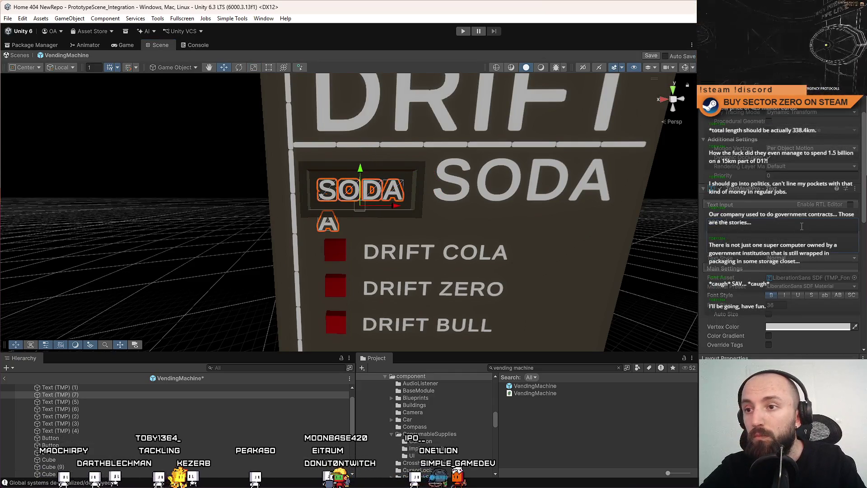
scroll(800, 225, "up", 5)
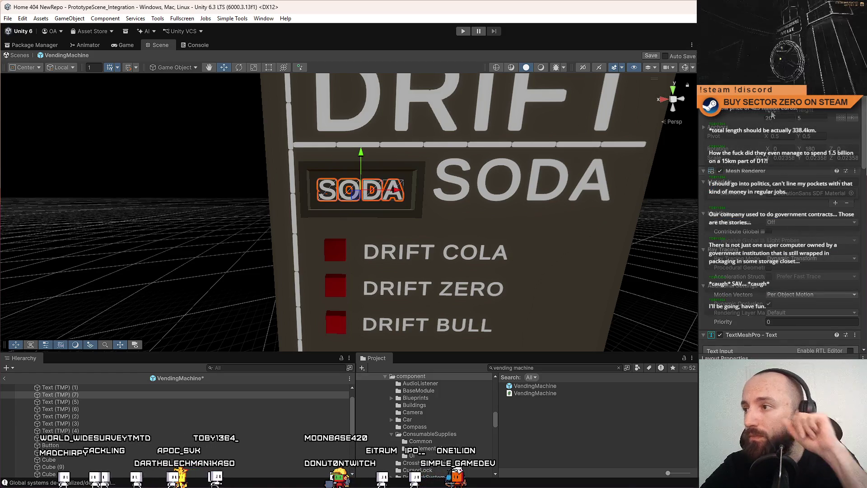
left_click_drag(774, 116, 790, 116)
type("50")
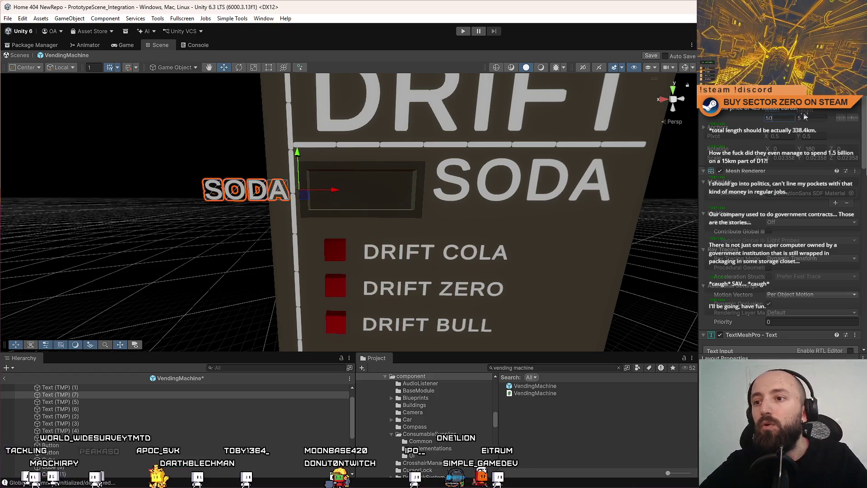
type("z")
mouse_move(406, 196)
left_mouse_down()
mouse_move(506, 190)
mouse_move(529, 202)
left_mouse_up()
scroll(777, 268, "down", 5)
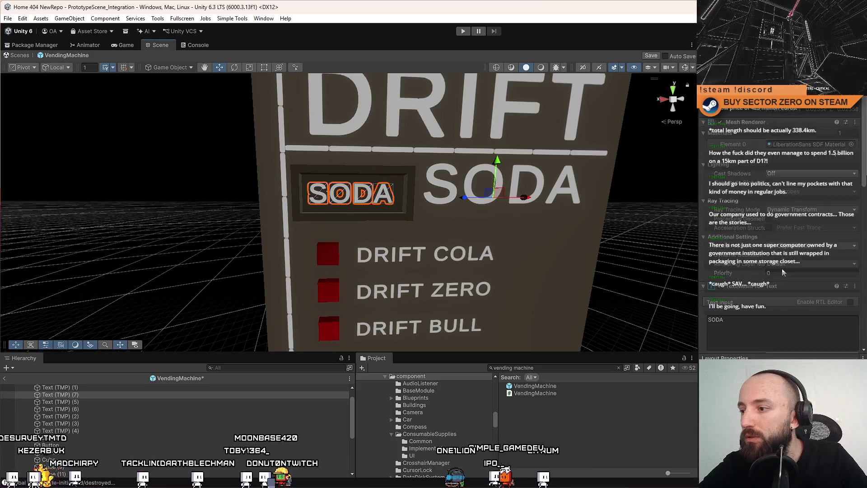
scroll(777, 267, "down", 5)
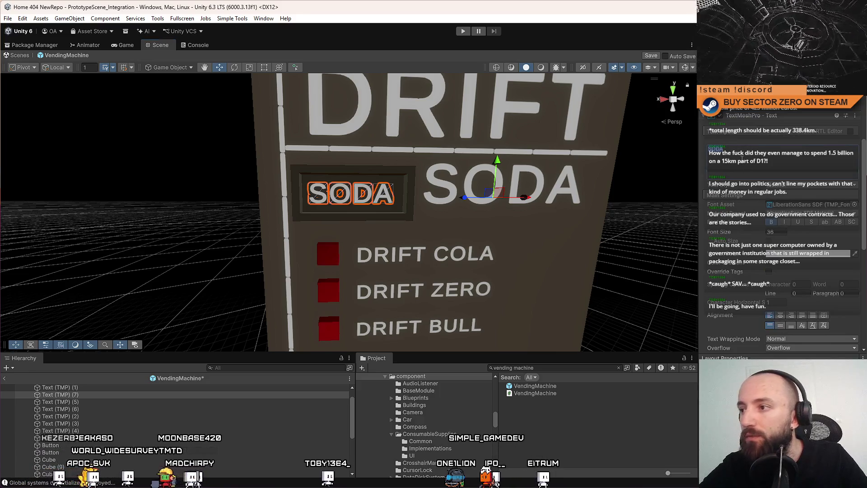
Step: Replace the display's SODA text with the placeholder price 999 DC
key("ctrl+a")
type("$")
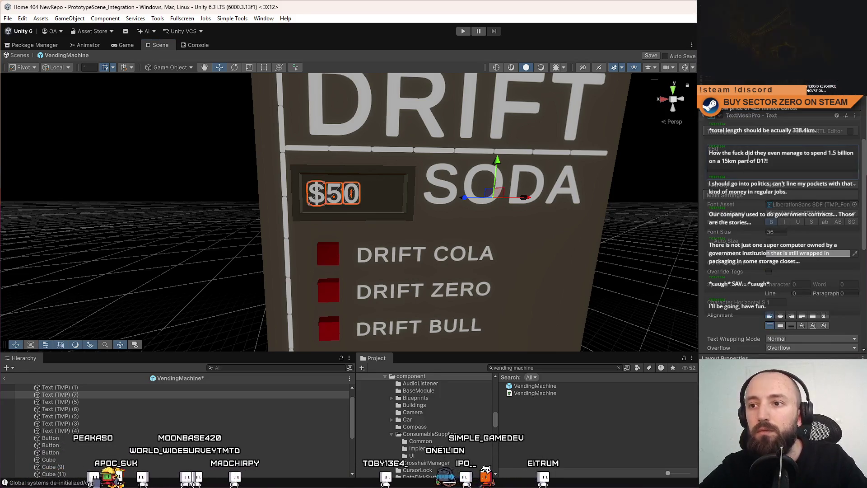
key("BackSpace")
key("BackSpace")
key("BackSpace")
type("DC")
key("BackSpace")
key("BackSpace")
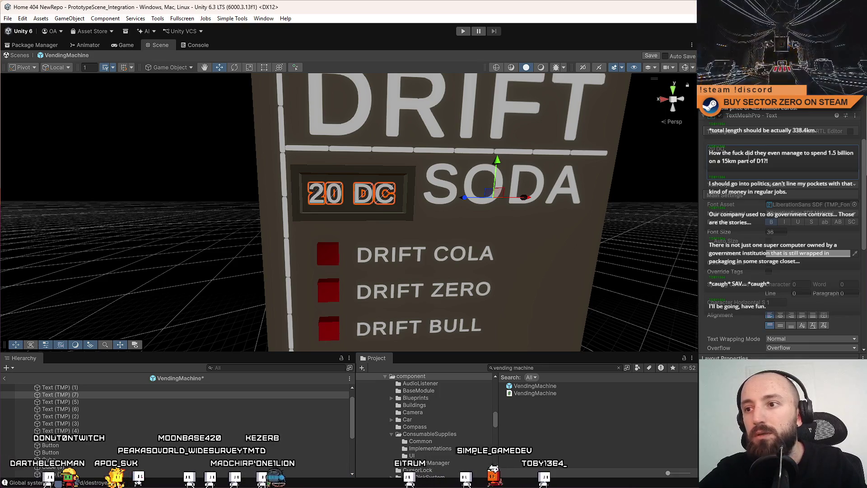
scroll(474, 187, "down", 5)
scroll(475, 187, "up", 5)
scroll(483, 188, "down", 5)
scroll(482, 194, "up", 3)
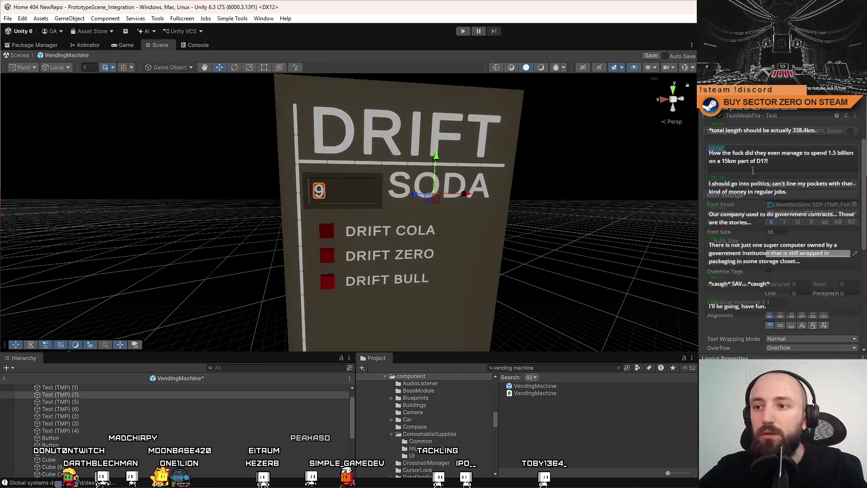
type("999 DC")
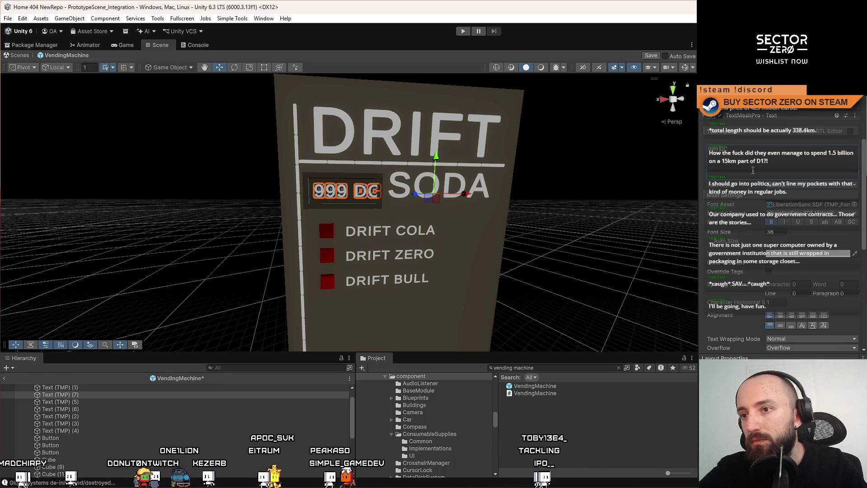
Step: Set the font size to 30 and finish the display text as '999 DC'
left_click_drag(475, 204, 480, 209)
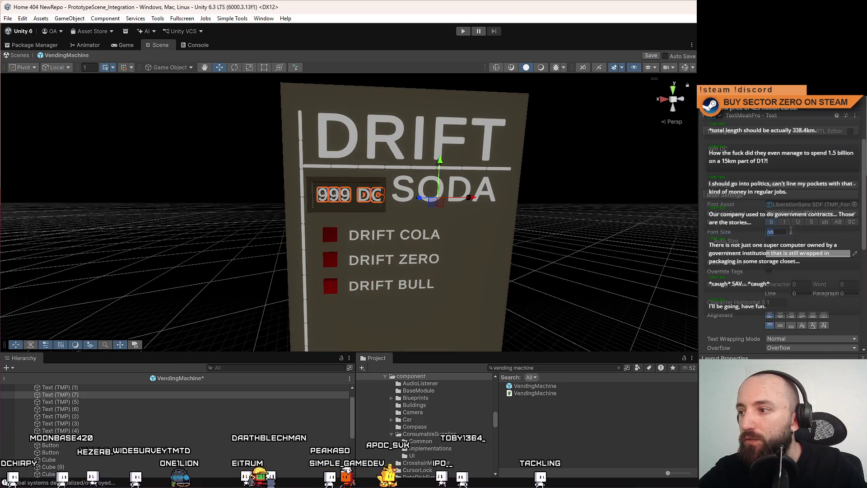
left_click(776, 231)
type("50")
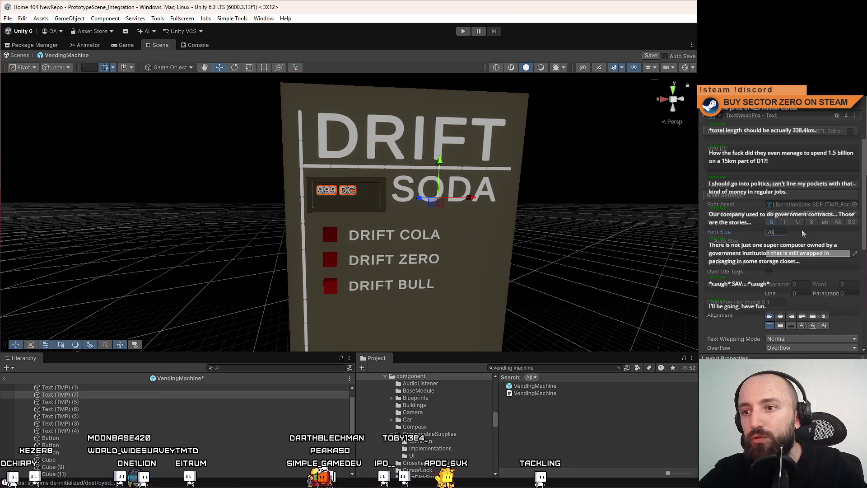
key("BackSpace")
key("BackSpace")
type("30")
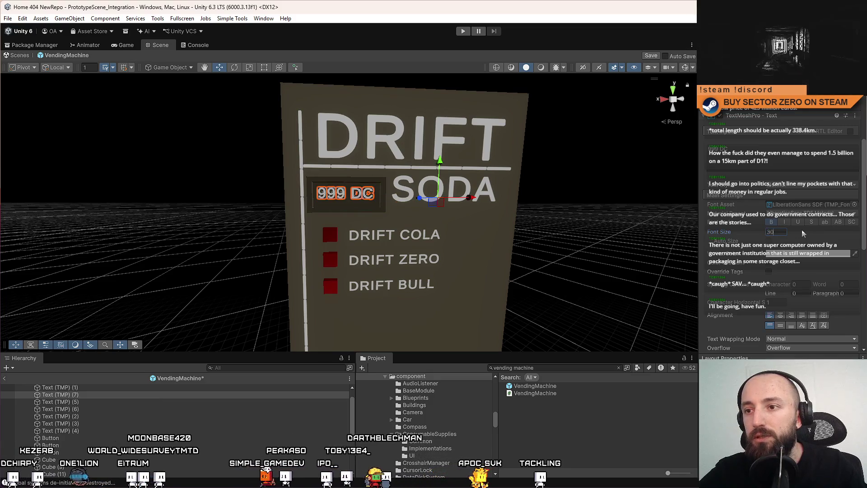
scroll(479, 232, "up", 3)
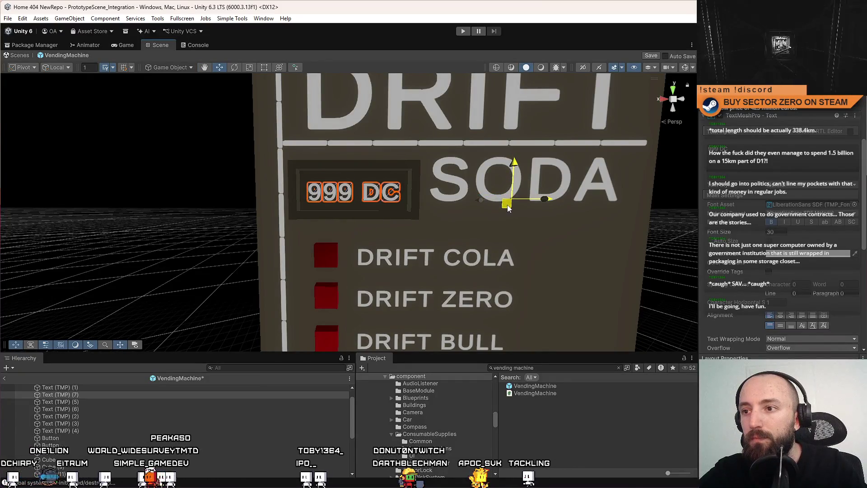
scroll(529, 242, "down", 3)
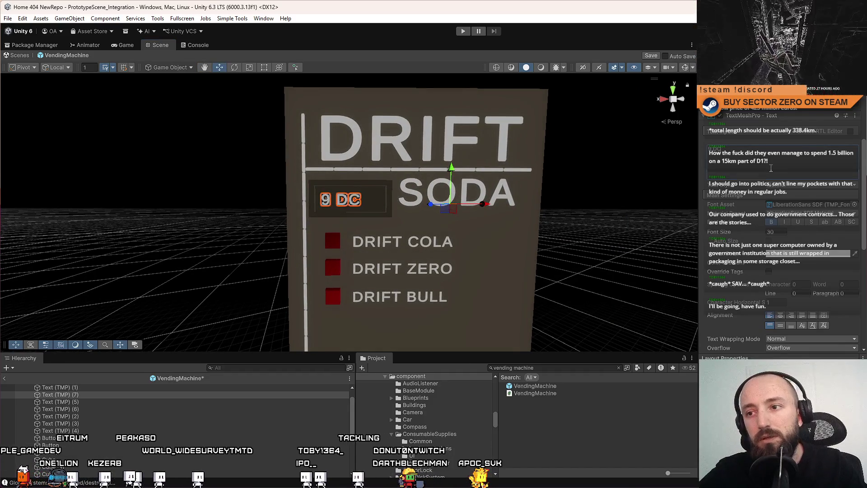
type("9")
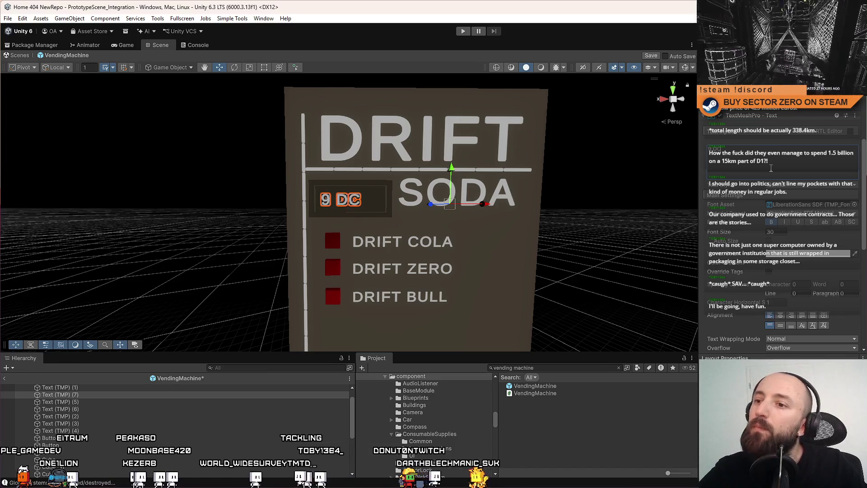
type("9 DC")
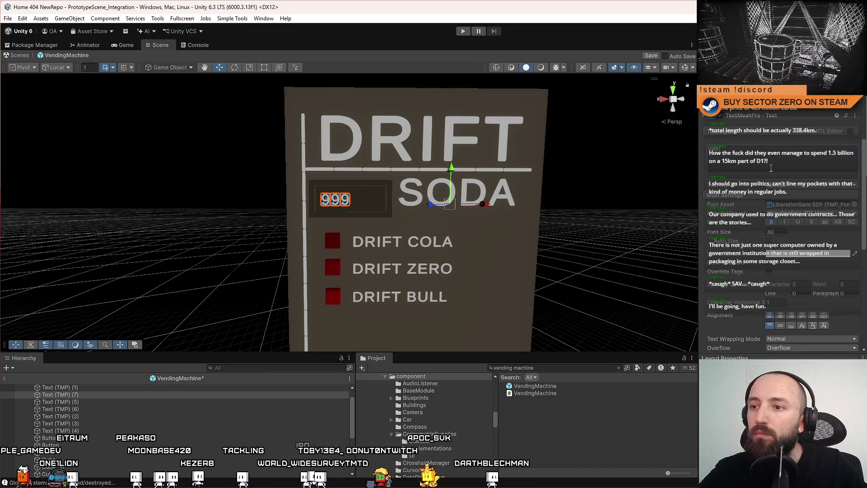
left_click(451, 170)
left_click_drag(451, 169, 456, 209)
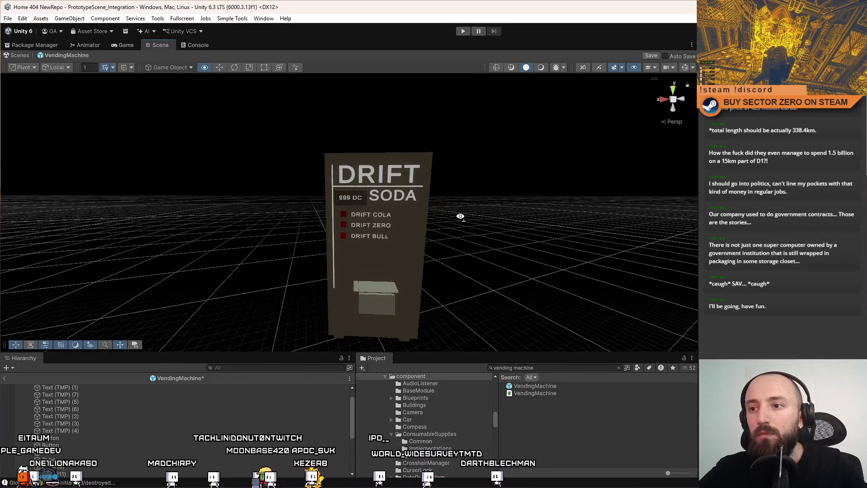
Step: Move the 999 DC text object to the top of VendingMachine's children
scroll(325, 229, "up", 5)
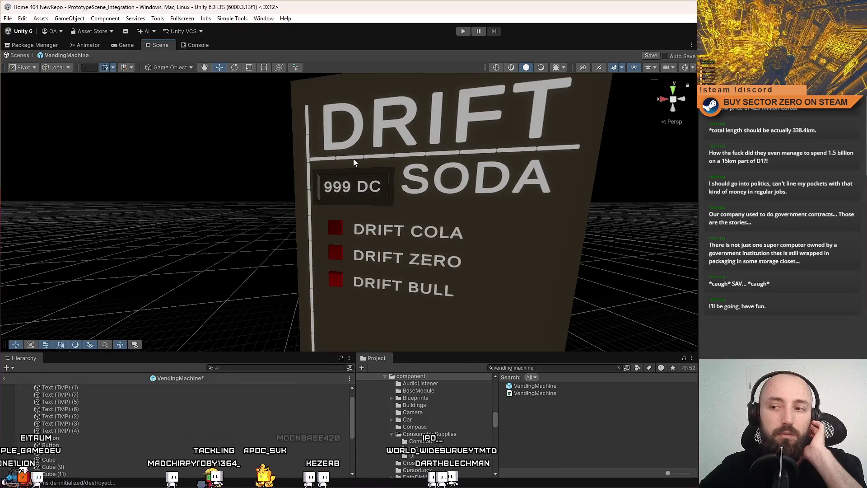
left_click(470, 225)
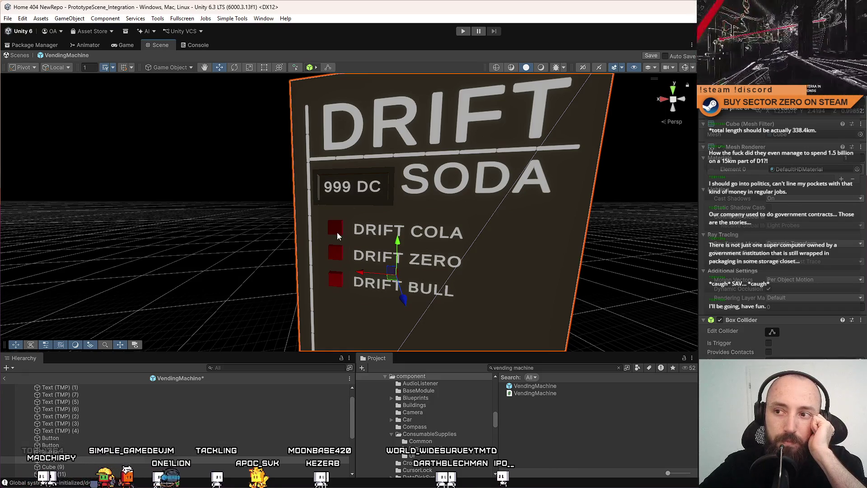
left_click(367, 189)
left_click_drag(366, 192, 413, 207)
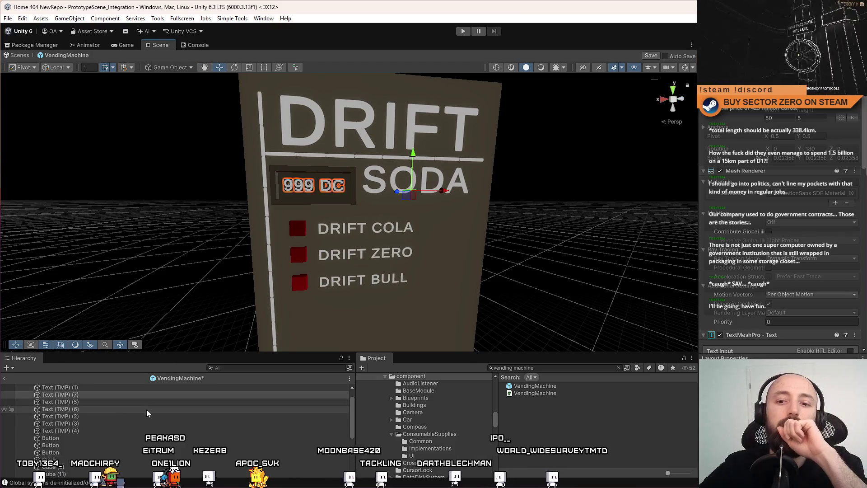
scroll(136, 414, "up", 1)
left_click_drag(79, 409, 91, 393)
Step: Rename the display text object to 'Text (TMP) Price'
key("F2")
key("End")
key("BackSpace")
key("BackSpace")
key("BackSpace")
type("Price")
key("Return")
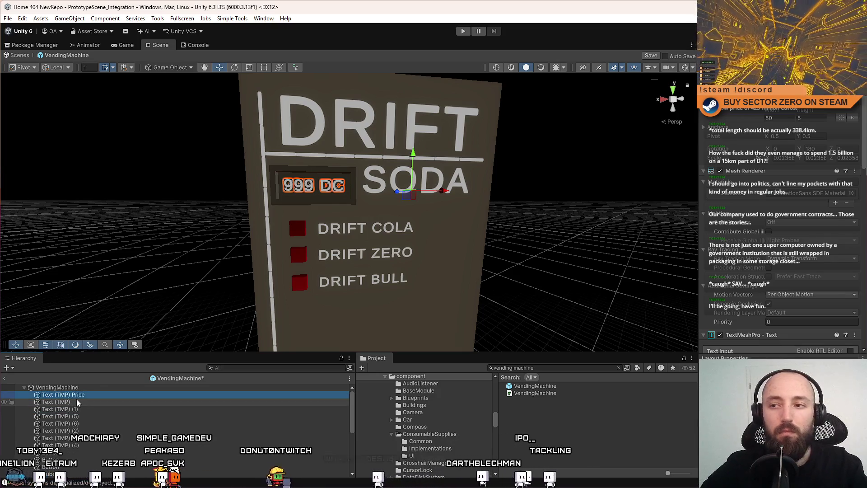
Step: Open VendingMachine's script from its Inspector Script field
left_click(91, 423)
left_click(83, 384)
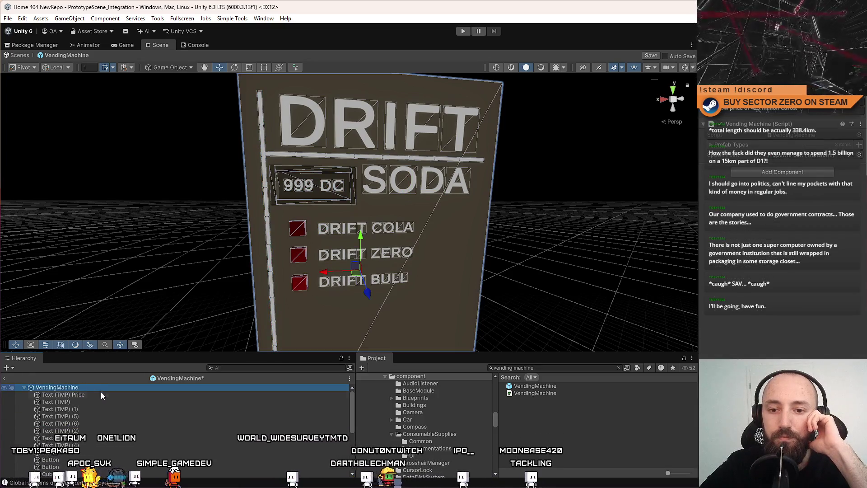
double_click(788, 136)
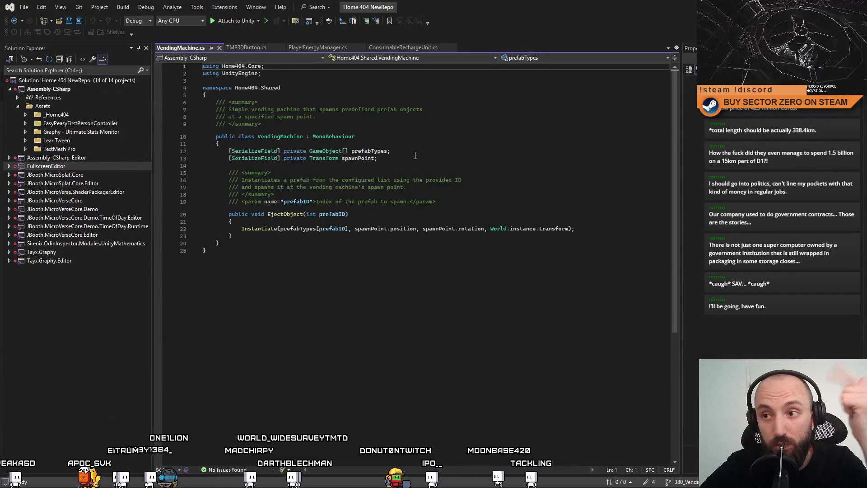
Step: Declare '[SerializeField] private int[] prices;' below the spawnPoint field
left_click(413, 161)
left_click(248, 152)
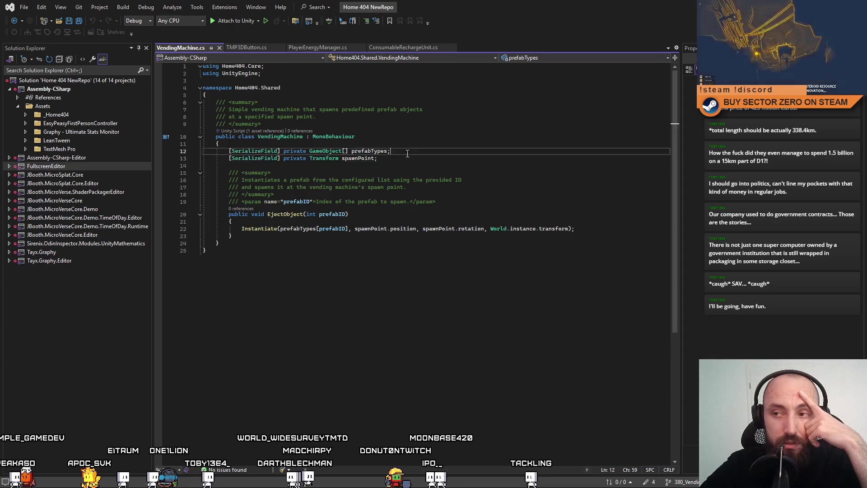
left_click(378, 161)
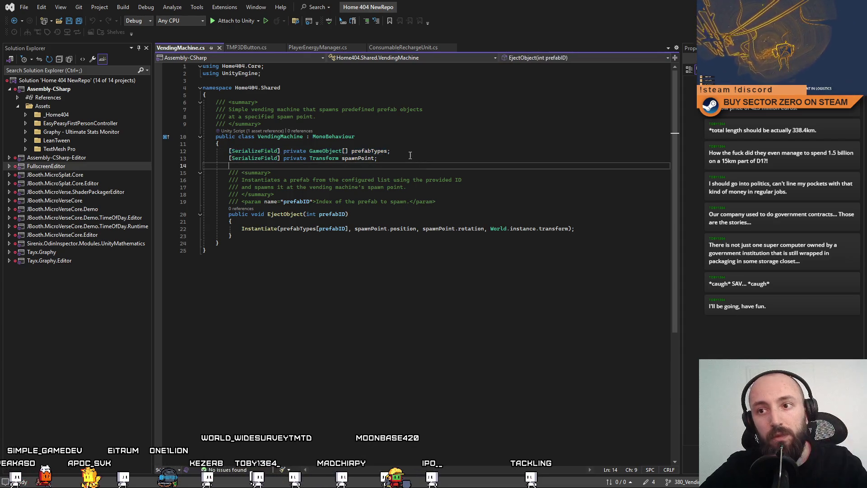
key("Return")
type("[SerializeField")
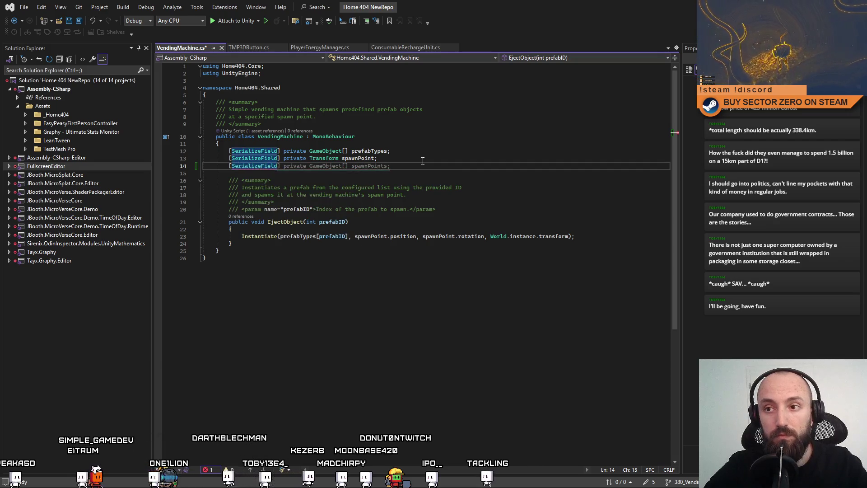
key("Tab")
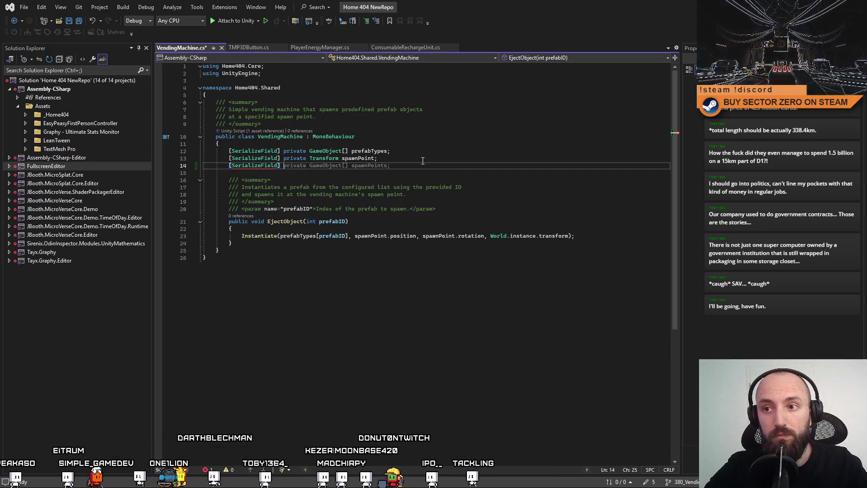
type("] private ")
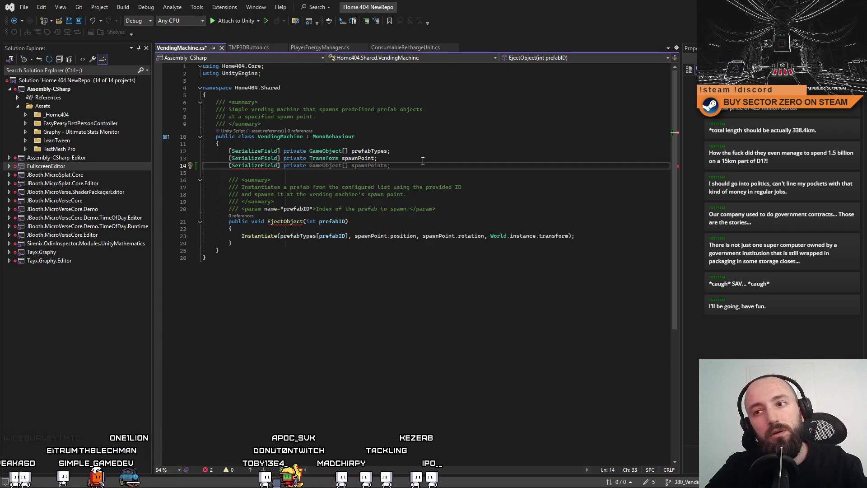
type("int")
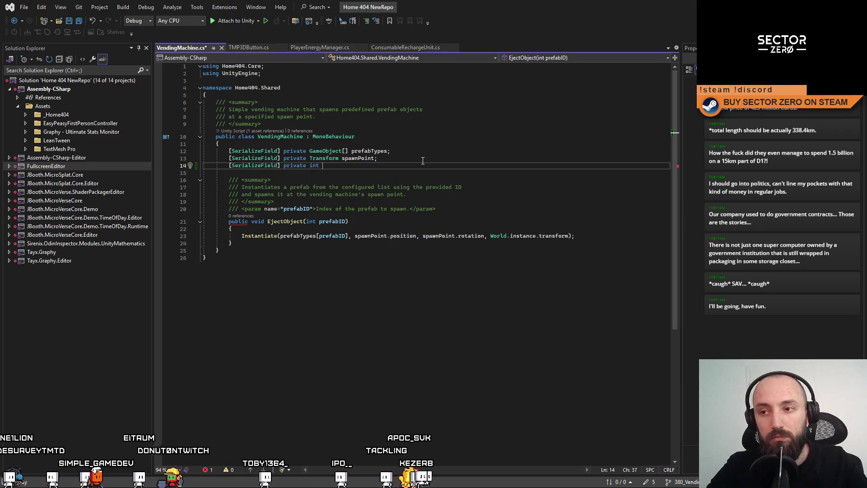
type("[] prices")
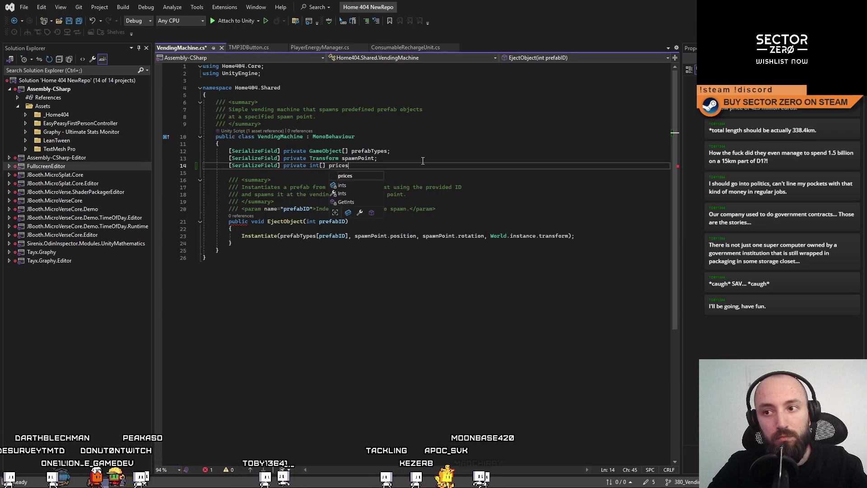
type(";")
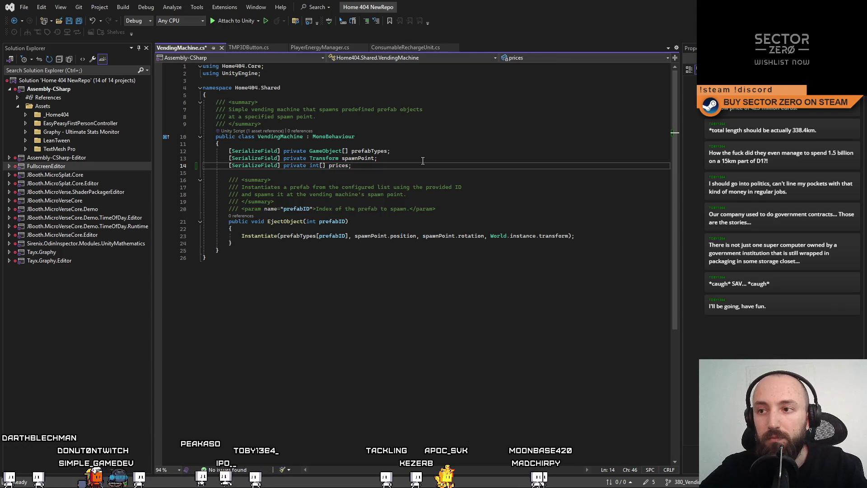
left_click(434, 166)
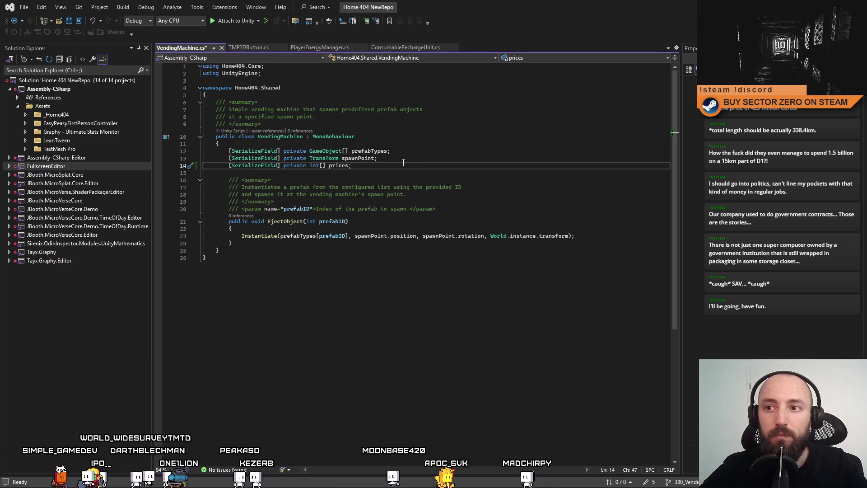
key("Return")
key("Return")
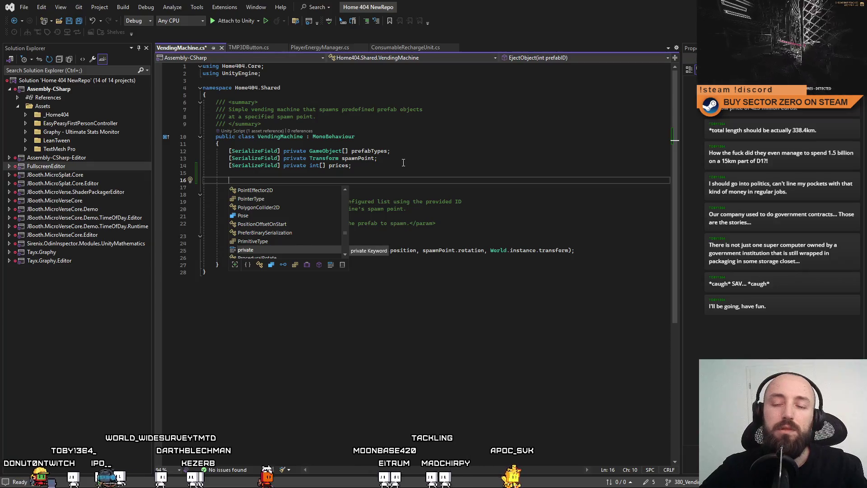
Step: Add '[SerializeField] int maxStock = 3;' and 'private int _currentStock;' below prices
left_click(368, 167)
left_click_drag(229, 167, 283, 166)
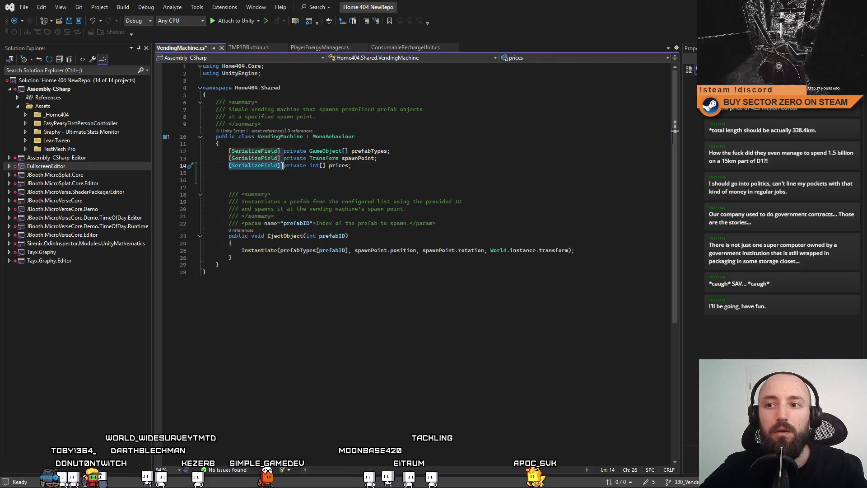
left_click(271, 172)
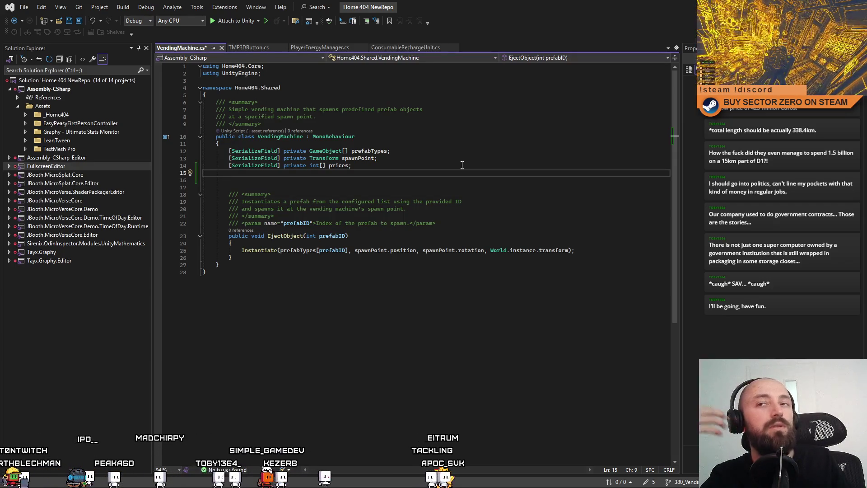
type("[SerializeField] ")
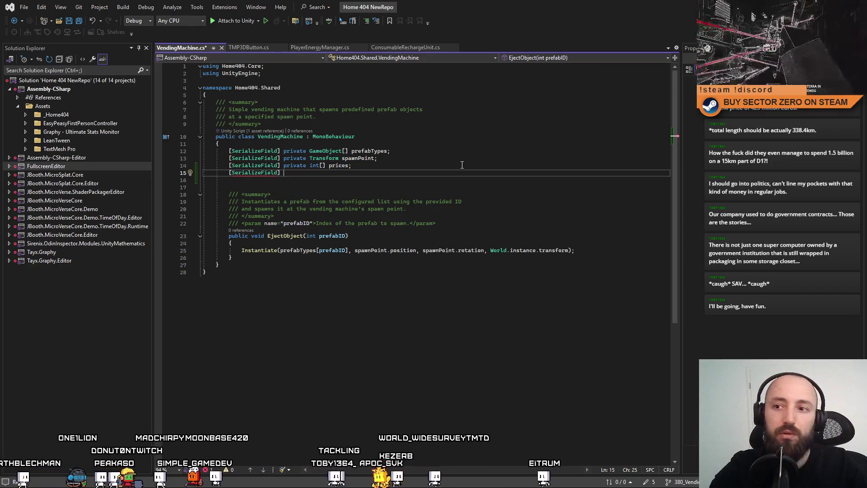
type("int maxStock = 3;")
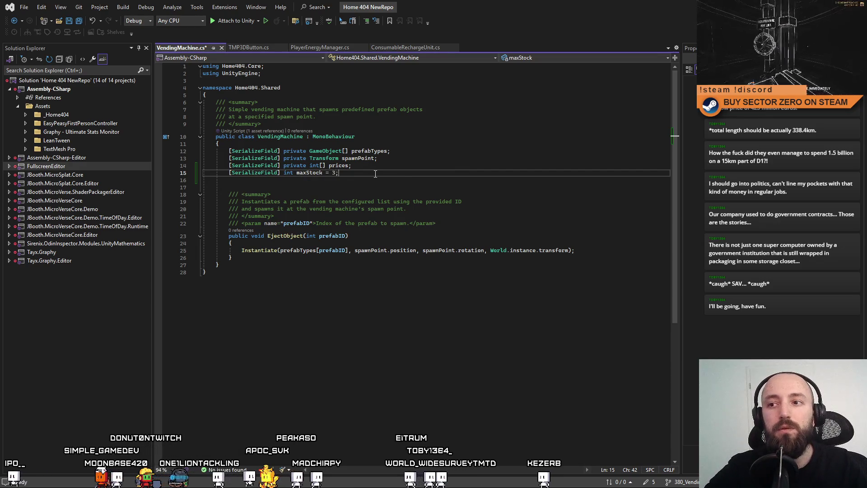
key("Return")
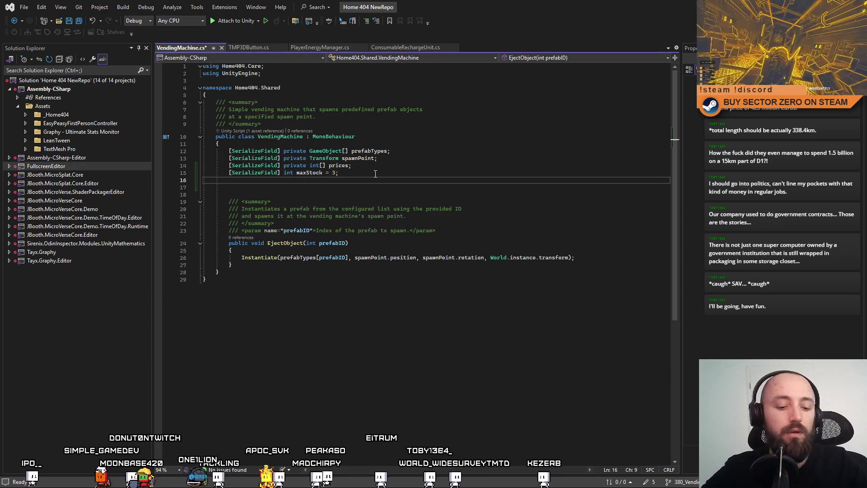
type("private int _cu")
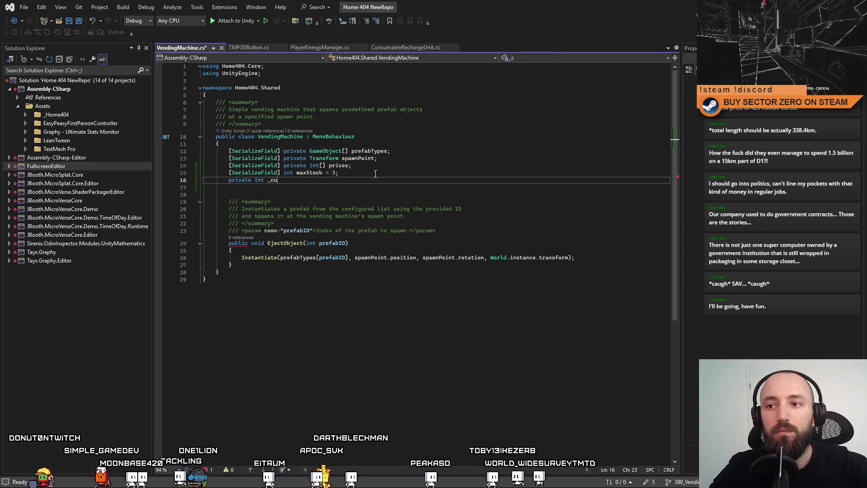
type("rrentStock;")
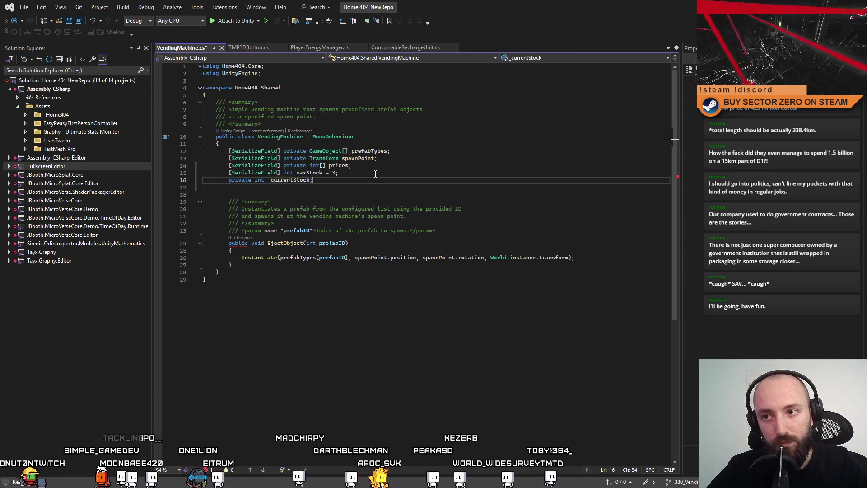
Step: Place the cursor inside the EjectObject method body
left_click(364, 195)
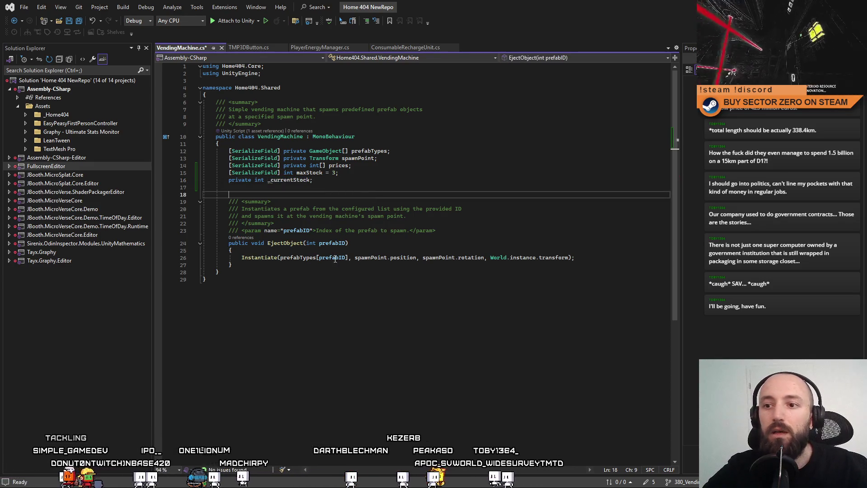
left_click(357, 243)
left_click(383, 287)
left_click(448, 250)
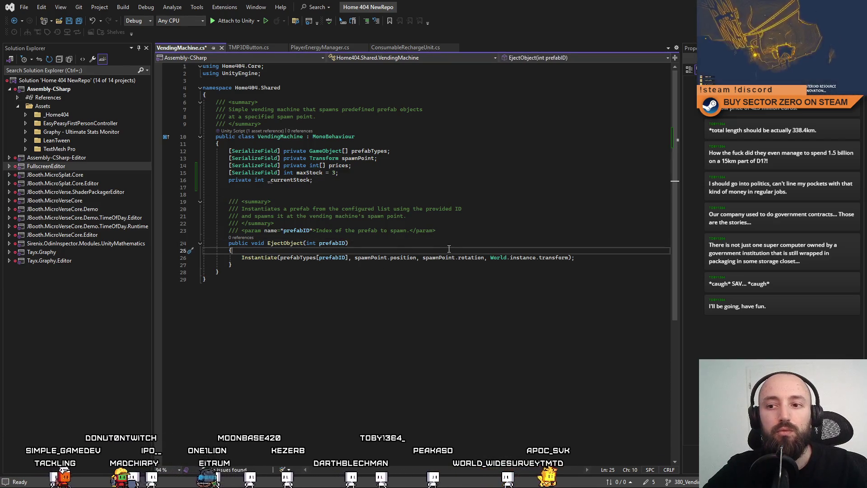
Step: Add 'if (_currentStock == 0) return;' at the top of EjectObject
key("Return")
type("if(_currentStock")
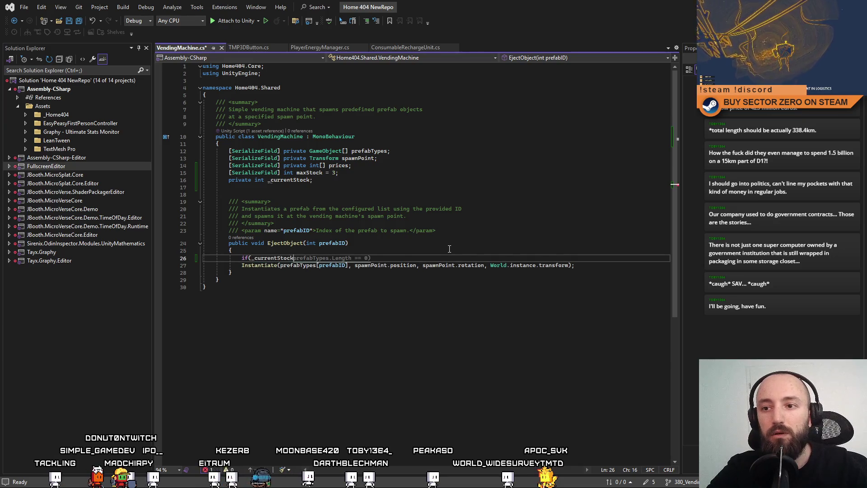
key("Tab")
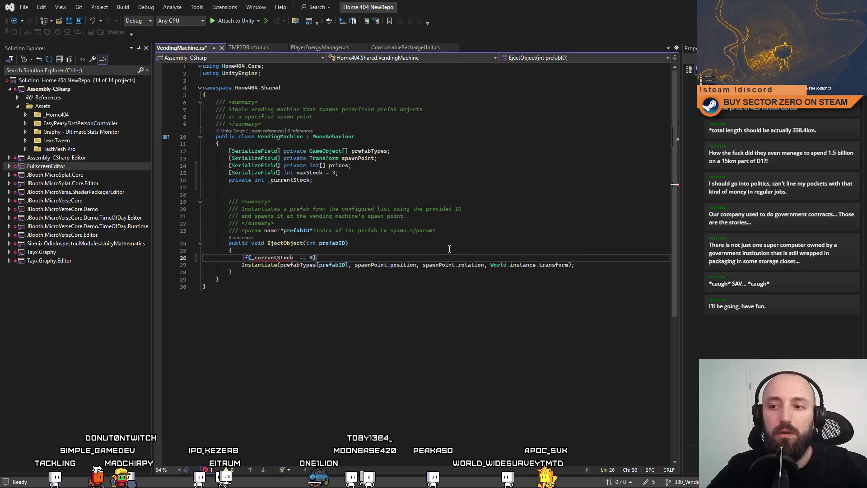
key("Return")
type("eturn;")
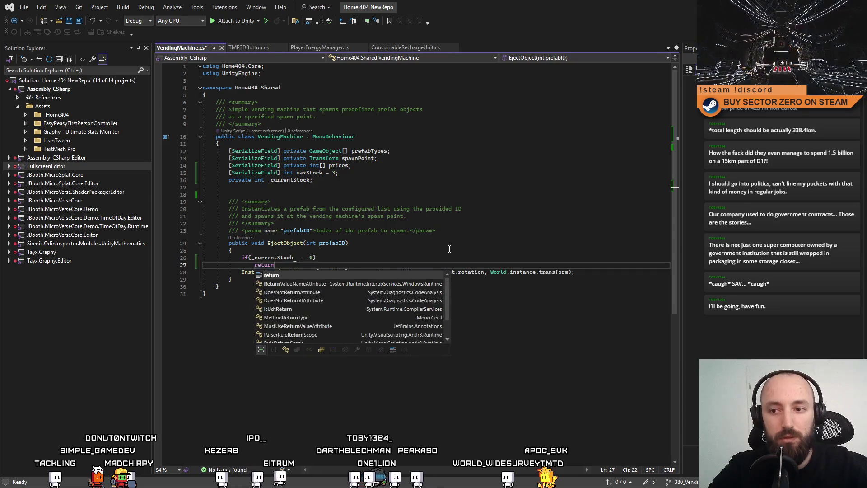
key("Return")
key("Return")
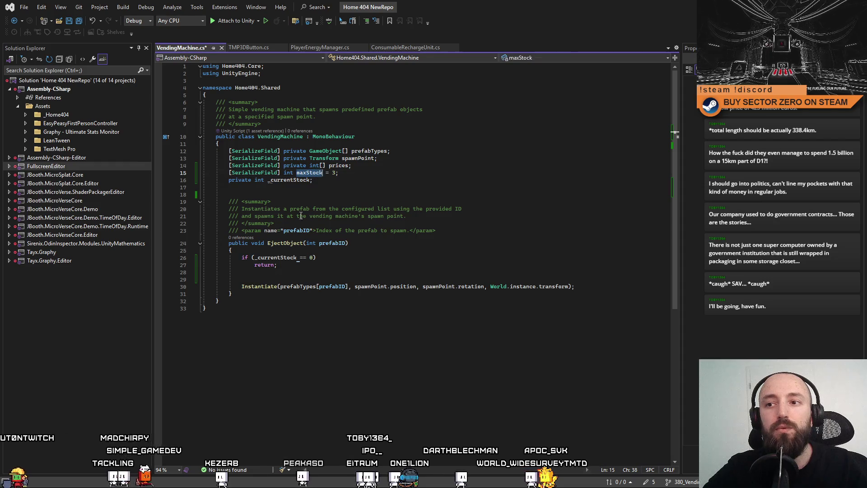
Step: Insert '_currentStock--;' before Instantiate and return to the Unity editor
left_click(311, 180)
left_click(481, 279)
type("_currentStock --;")
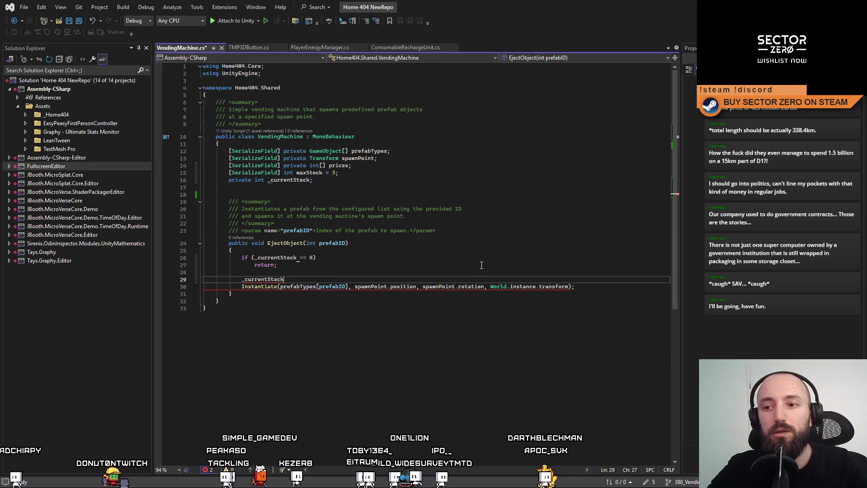
left_click(254, 265)
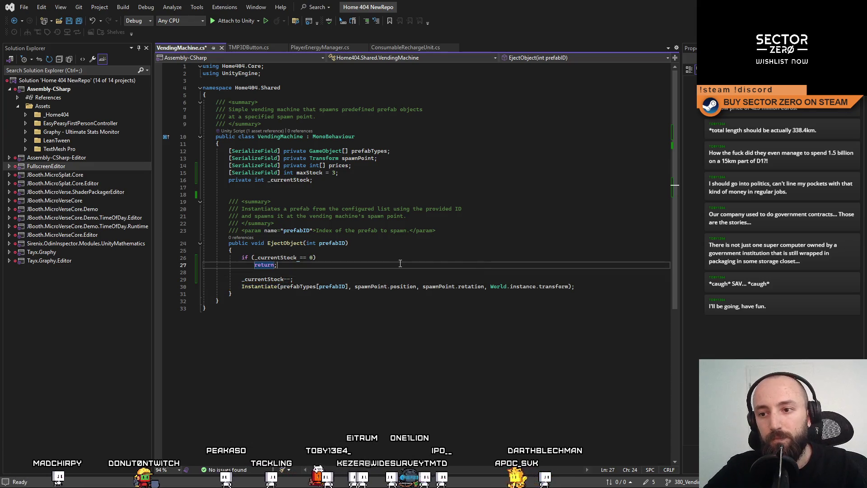
left_click(400, 264, "shift")
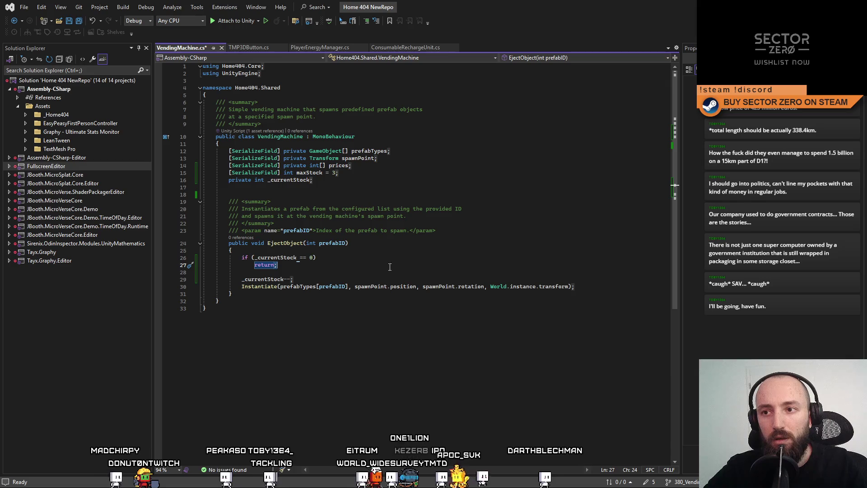
left_click(278, 295)
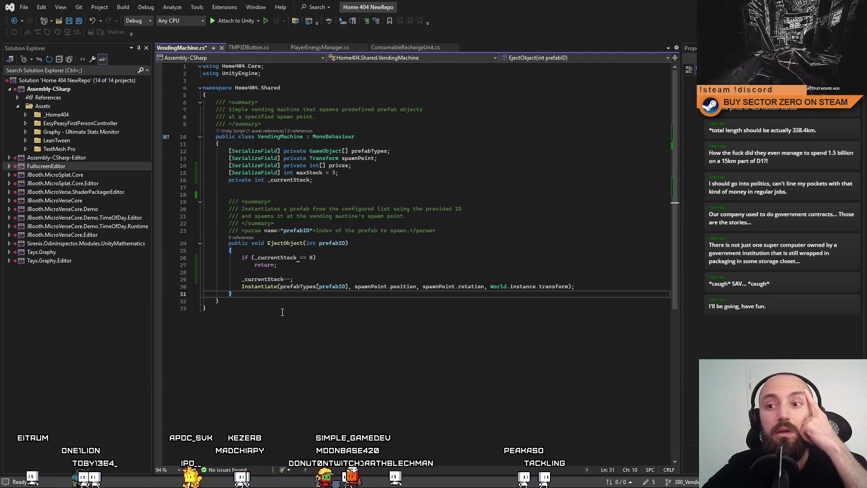
left_click(289, 328)
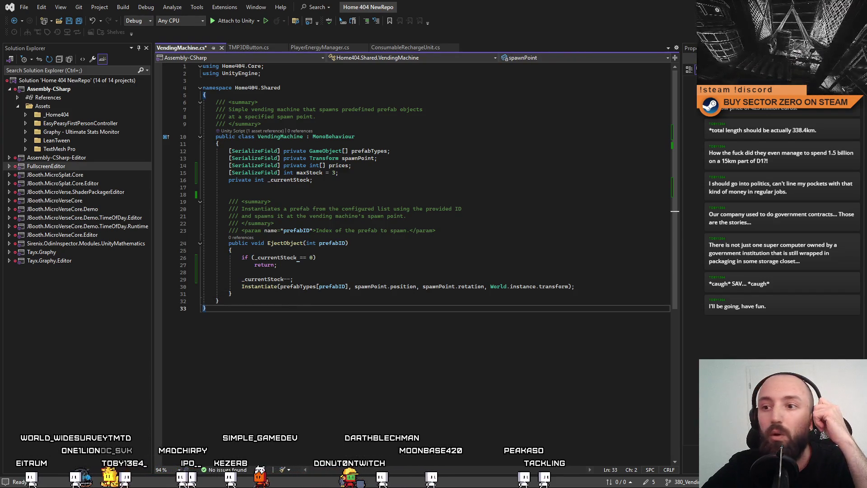
key("alt+Tab")
scroll(454, 190, "up", 5)
Step: Copy DateTimeClock's game date-time system field into VendingMachine.cs below the stock fields
type("clock")
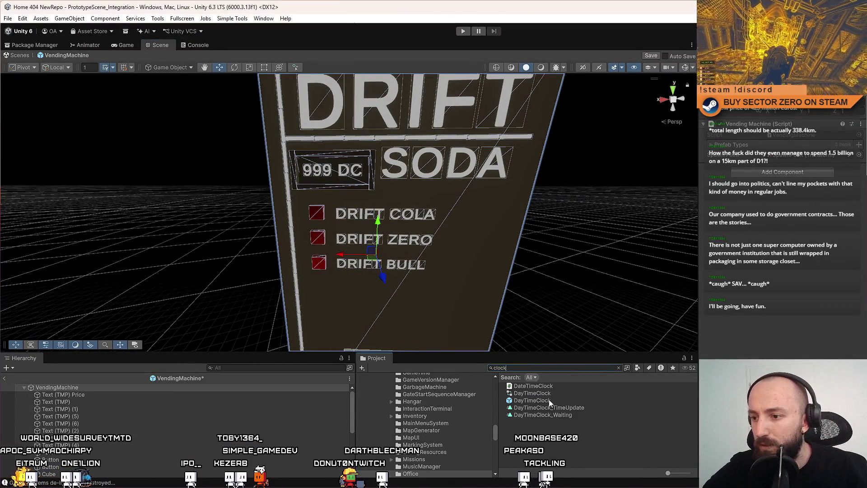
left_click(558, 386)
double_click(570, 387)
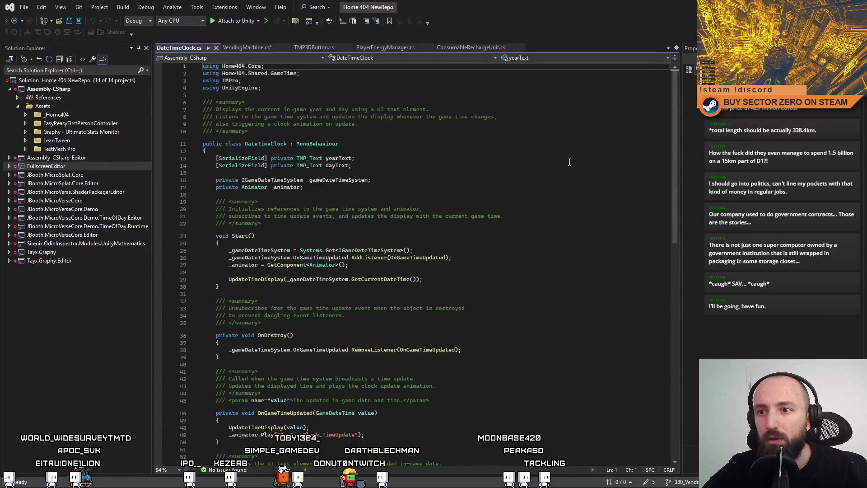
left_click_drag(396, 183, 216, 183)
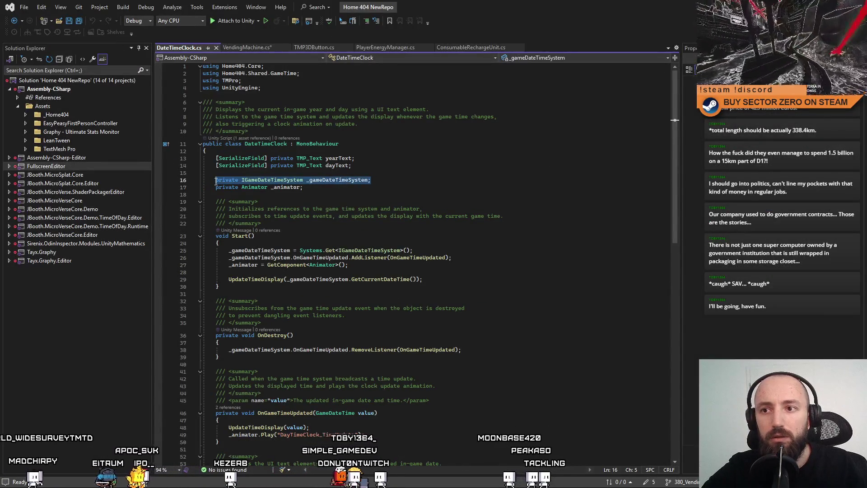
left_click(246, 47)
left_click(367, 185)
key("Return")
type("private IGameDateTimeSystem _gameDateTimeSystem;")
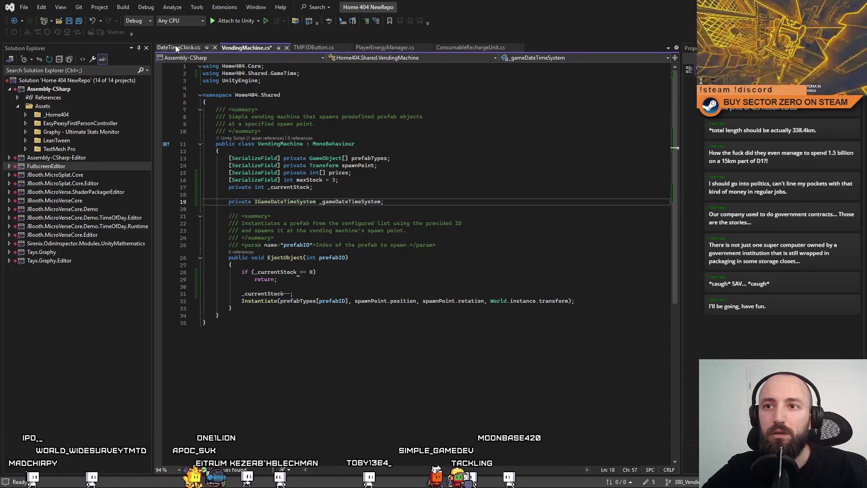
Step: Generate an empty Start method in VendingMachine.cs below the new field
left_click(448, 207)
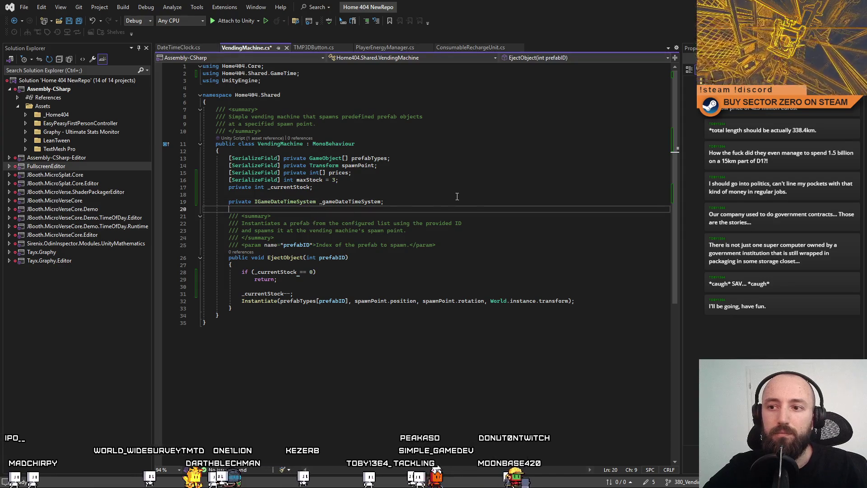
key("Return")
key("Return")
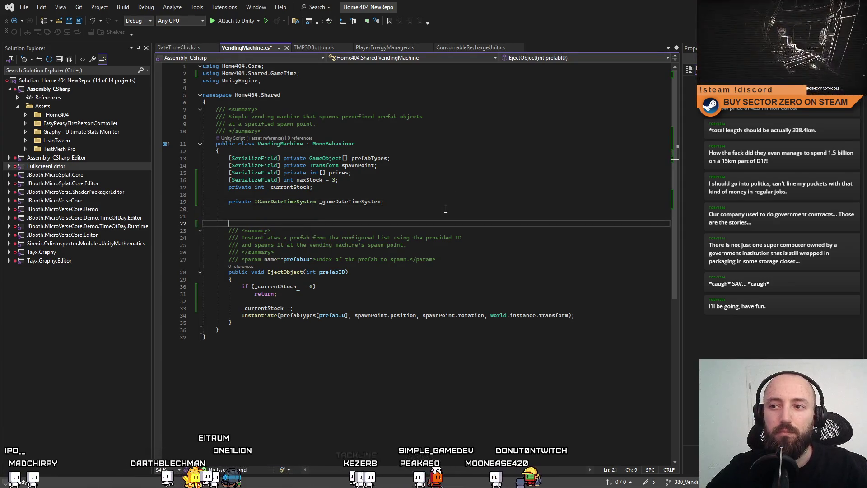
key("Up")
type("Start")
key("Tab")
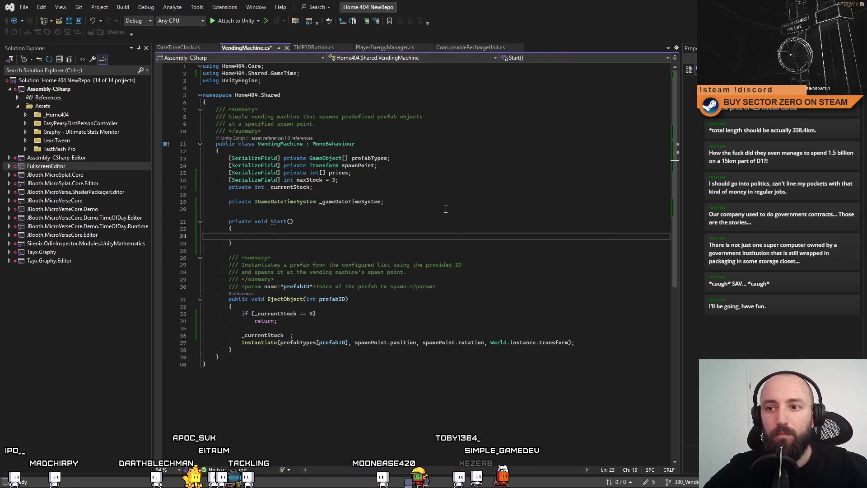
Step: Paste DateTimeClock's date-time system lookup and OnGameTimeUpdated subscription lines into Start
left_click(177, 47)
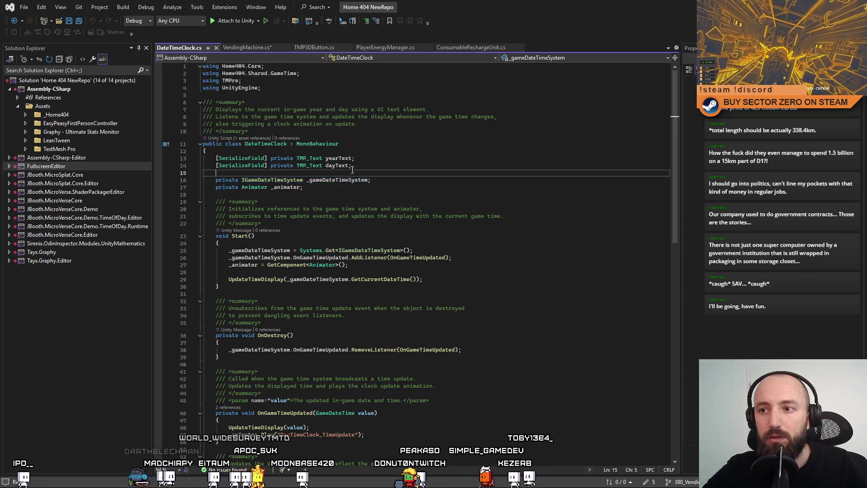
key("Up")
left_click_drag(413, 251, 220, 250)
left_click_drag(451, 257, 230, 254)
key("ctrl+c")
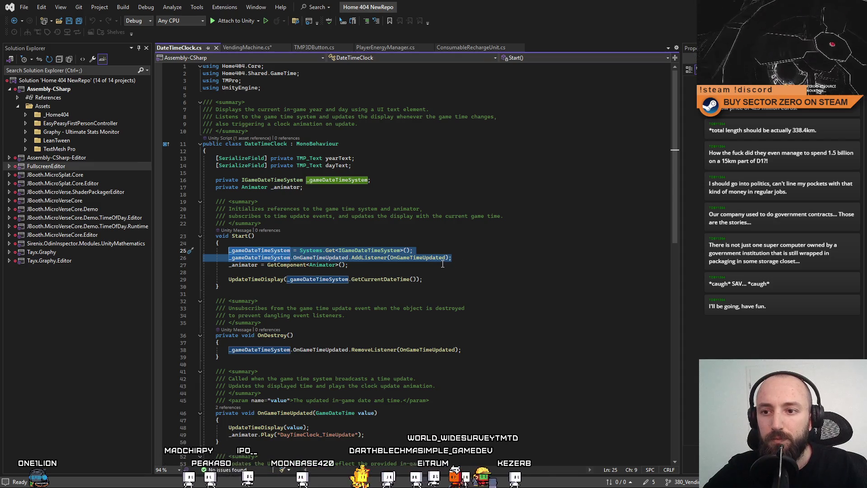
left_click(246, 47)
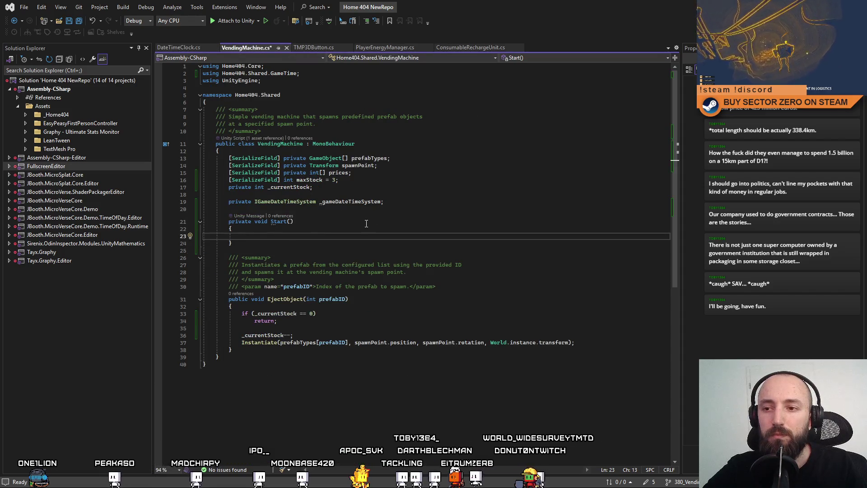
key("ctrl+v")
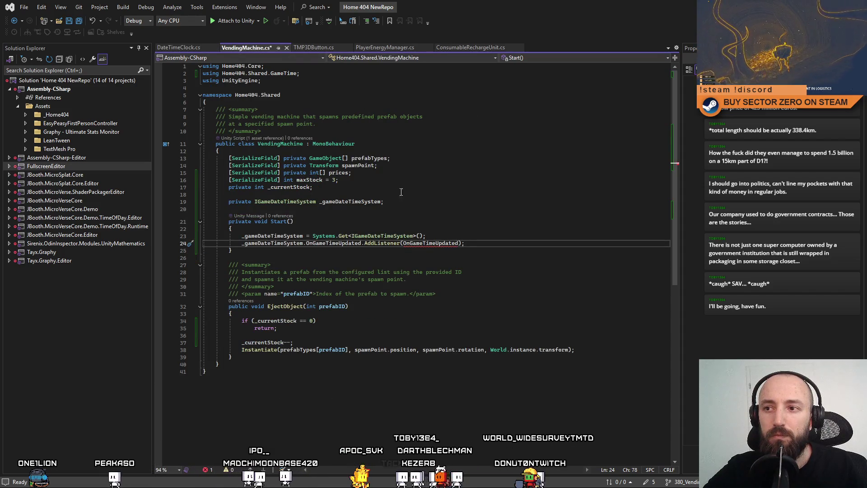
Step: Copy DateTimeClock's OnDestroy method with its summary and paste it after EjectObject
left_click(203, 45)
left_click_drag(676, 117, 675, 130)
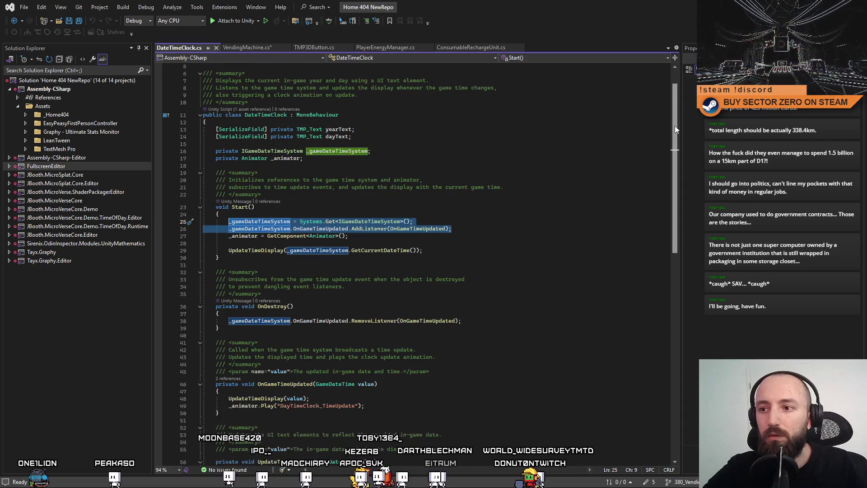
left_click(335, 229)
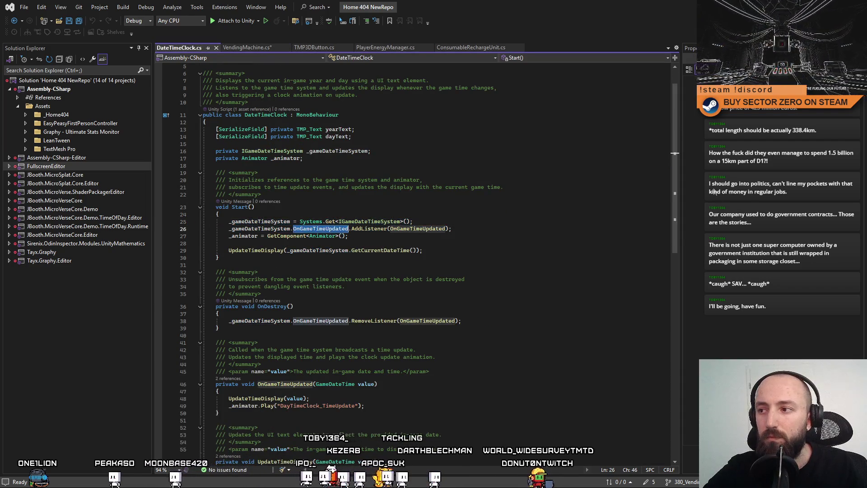
left_click_drag(673, 169, 676, 221)
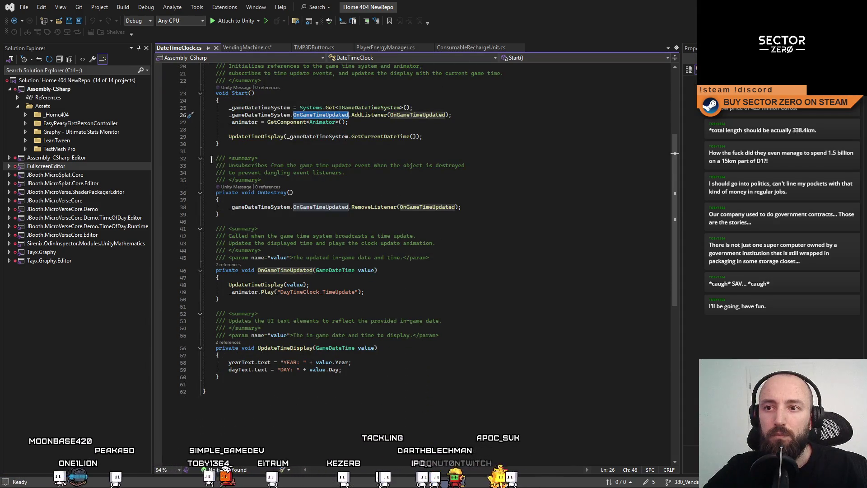
left_click_drag(212, 158, 248, 215)
key("ctrl+c")
left_click(248, 47)
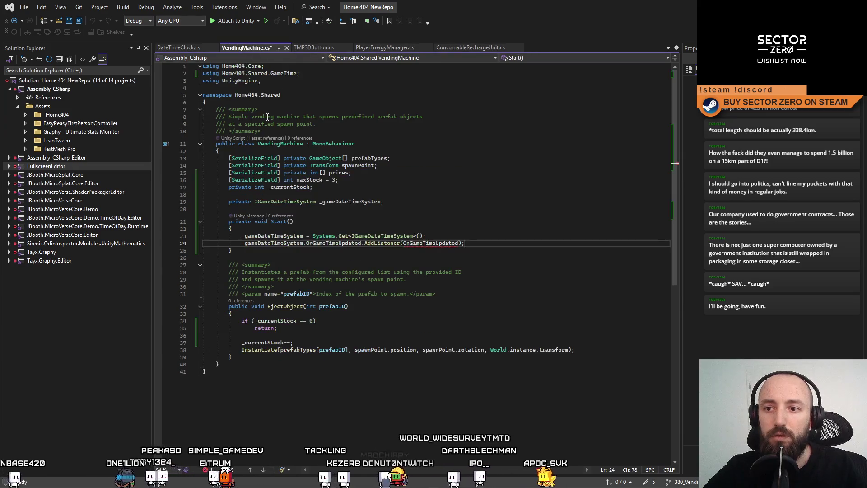
left_click(264, 359)
key("Return")
key("ctrl+v")
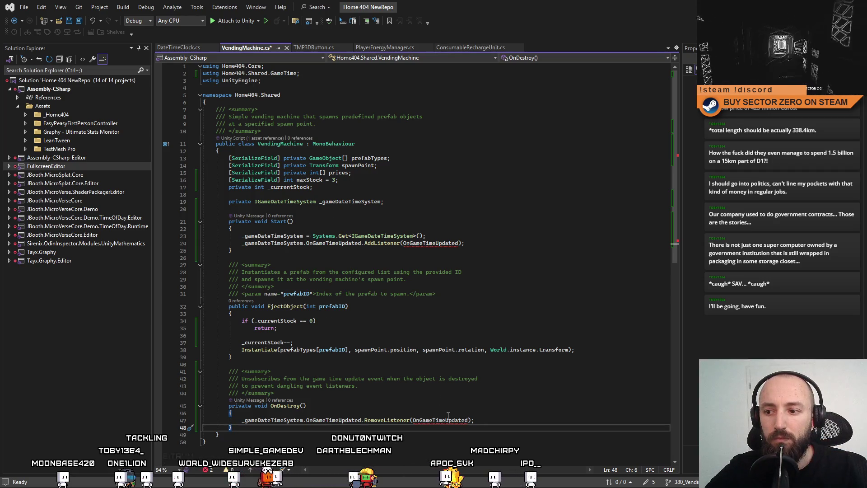
Step: Paste DateTimeClock's OnGameTimeUpdated handler and summary after EjectObject in VendingMachine.cs
left_click(185, 45)
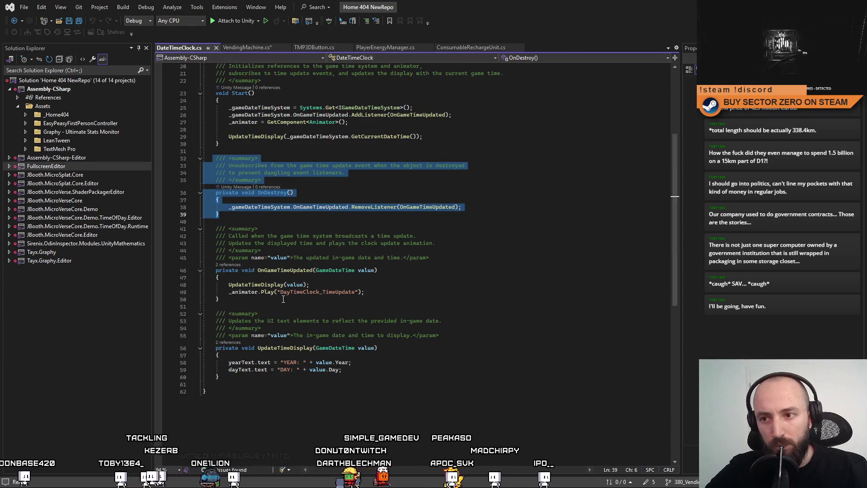
left_click(279, 273)
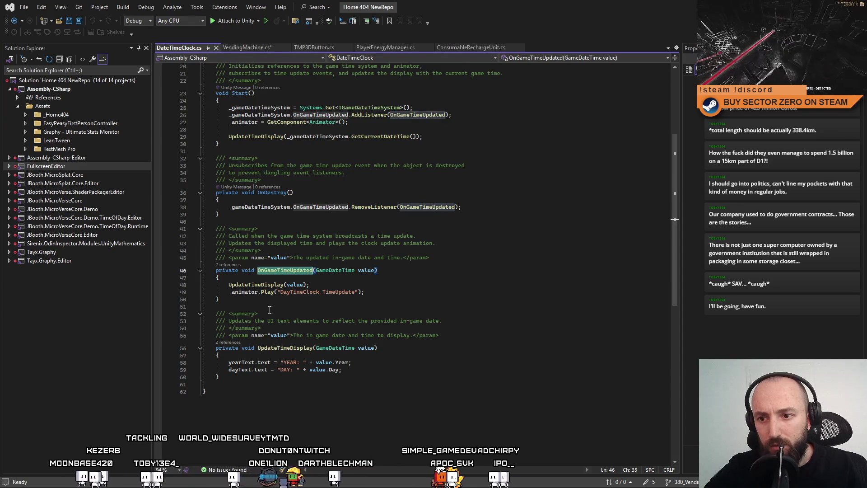
mouse_move(246, 299)
left_mouse_down()
mouse_move(205, 228)
mouse_move(121, 228)
left_mouse_up()
key("ctrl+c")
left_click(247, 47)
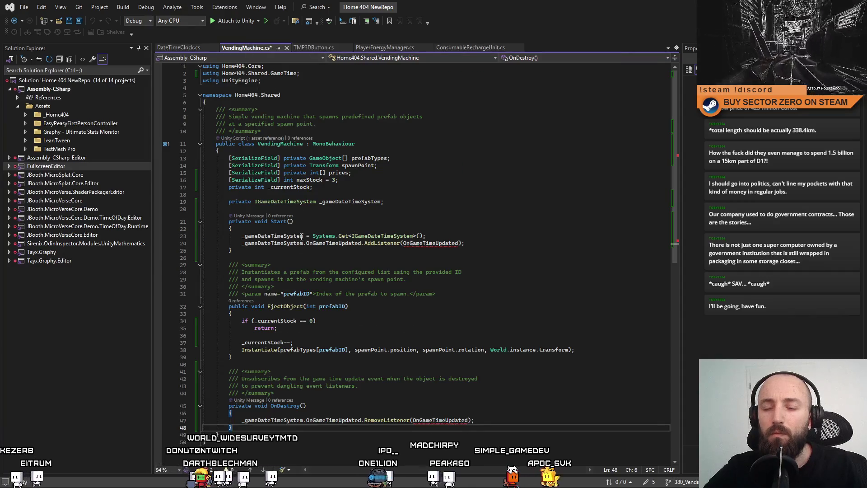
scroll(332, 306, "down", 3)
left_click(312, 291)
key("Return")
key("Return")
key("ctrl+v")
scroll(339, 297, "down", 2)
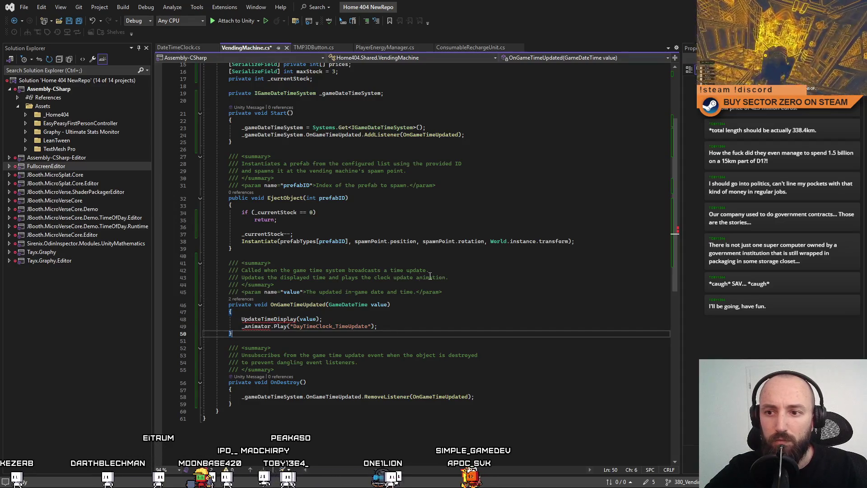
Step: Change the handler summary to 'Restocks the vending machine' and delete its display and animator lines
left_click_drag(457, 278, 262, 277)
type("R")
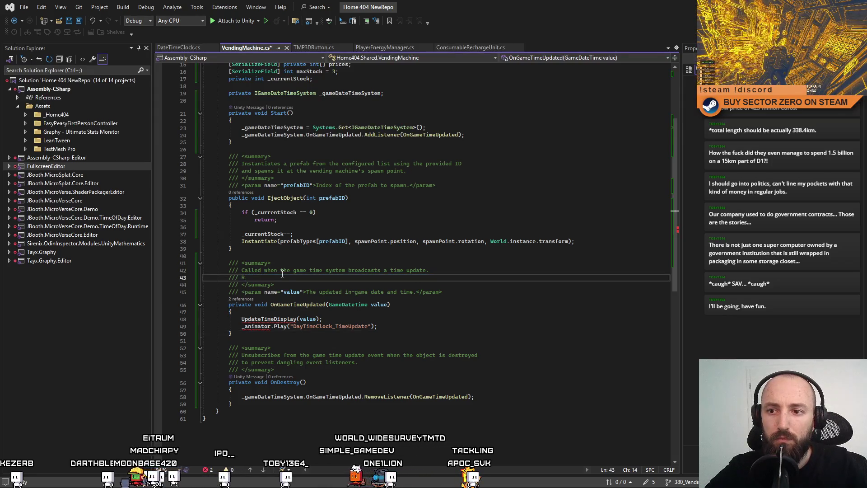
type("estocks the ")
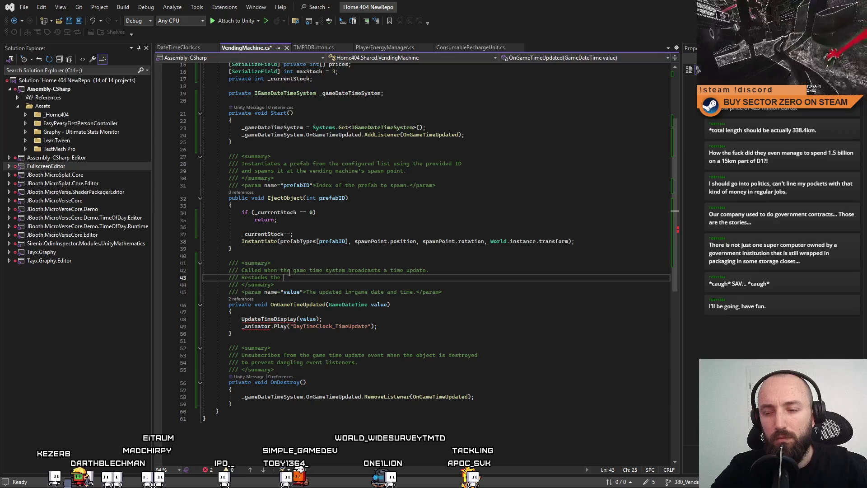
type("vending machine")
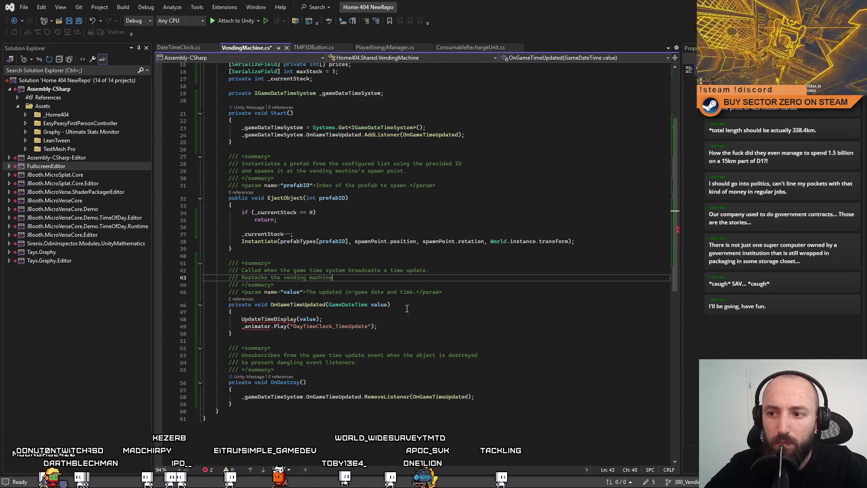
left_click(457, 306)
left_click(256, 319)
left_click_drag(239, 319, 398, 326)
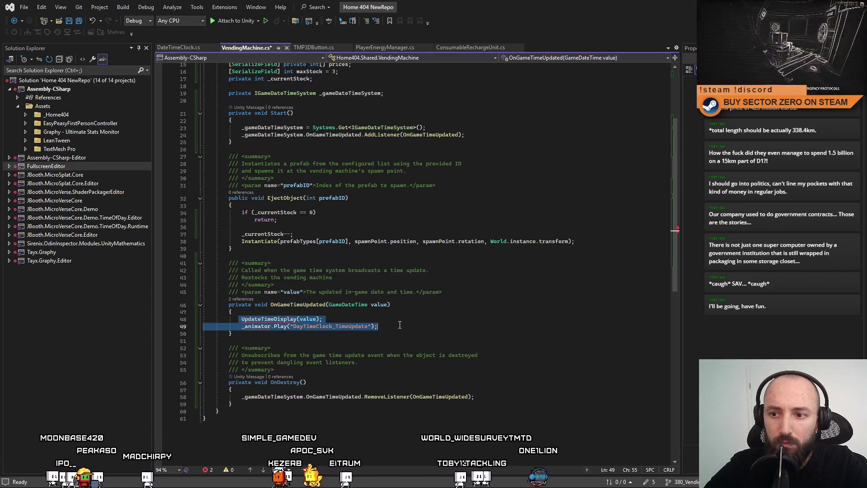
key("Delete")
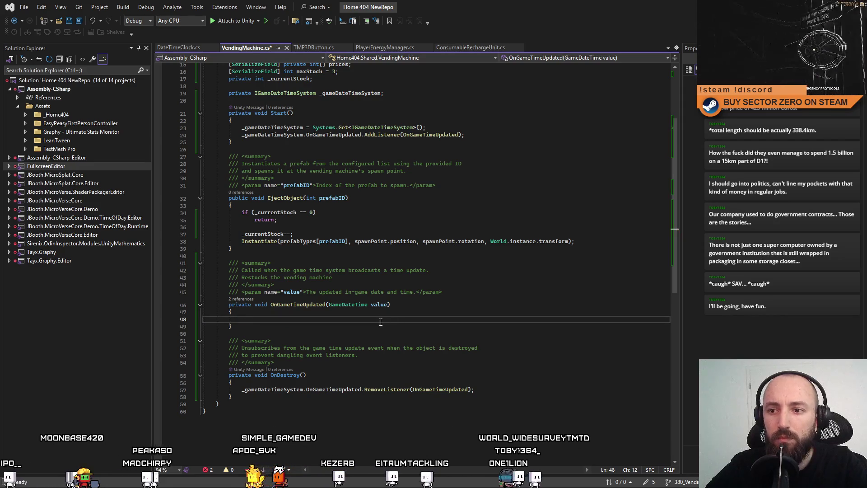
Step: Make the handler body '_currentStock = maxStock;' and save VendingMachine.cs
scroll(382, 322, "up", 1)
double_click(289, 100)
key("ctrl+c")
left_click(271, 341)
key("ctrl+v")
type("= maxStock;")
key("ctrl+s")
Step: Review EjectObject's stock check and the prices field declaration
scroll(503, 343, "up", 2)
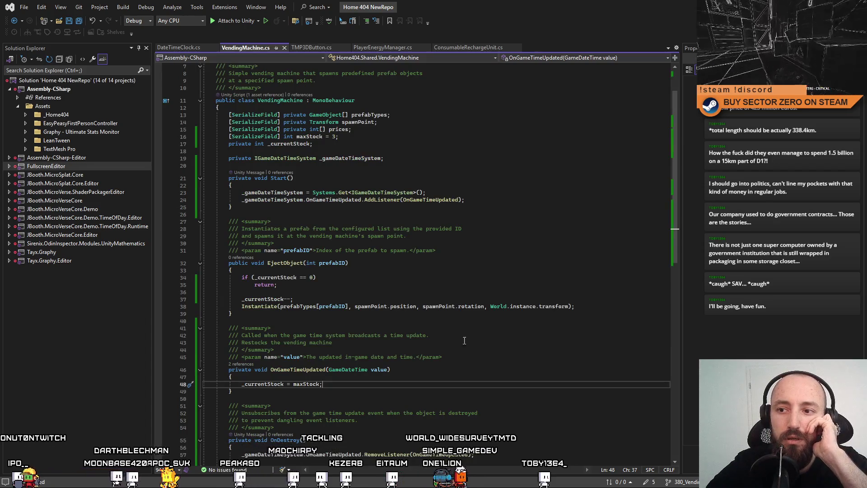
scroll(363, 244, "down", 4)
scroll(363, 244, "up", 3)
left_click(415, 255)
scroll(419, 267, "up", 3)
double_click(341, 173)
scroll(488, 204, "down", 6)
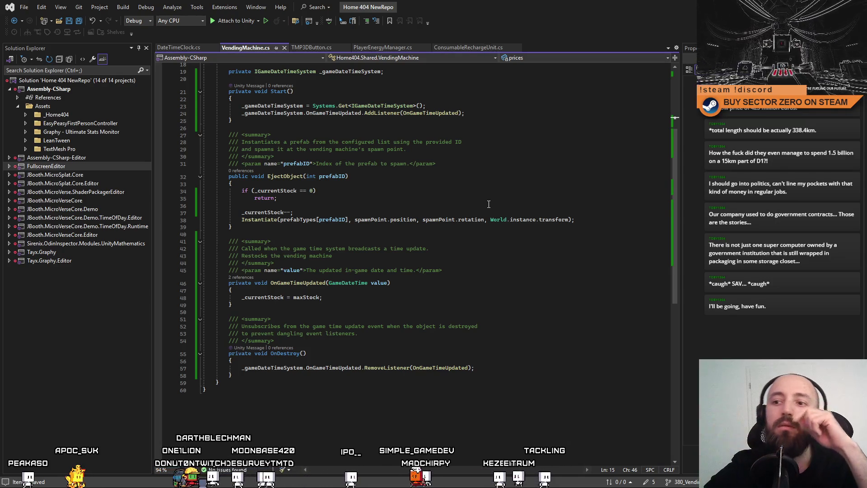
scroll(489, 204, "up", 4)
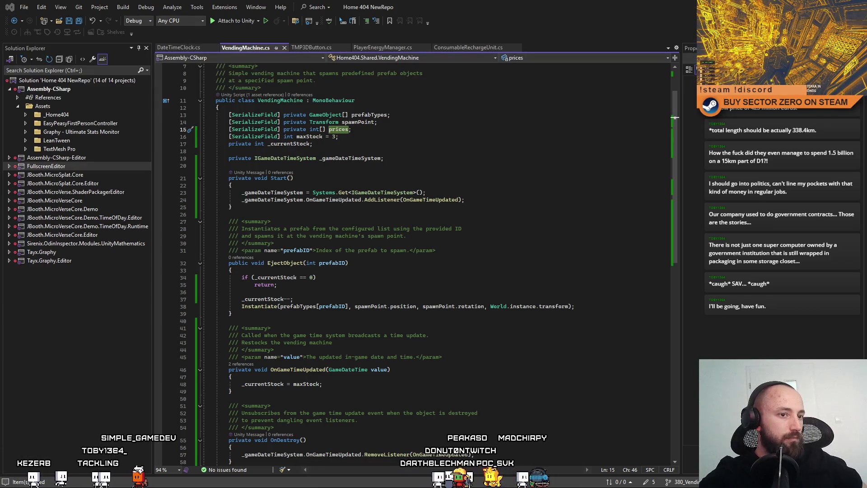
key("alt+Tab")
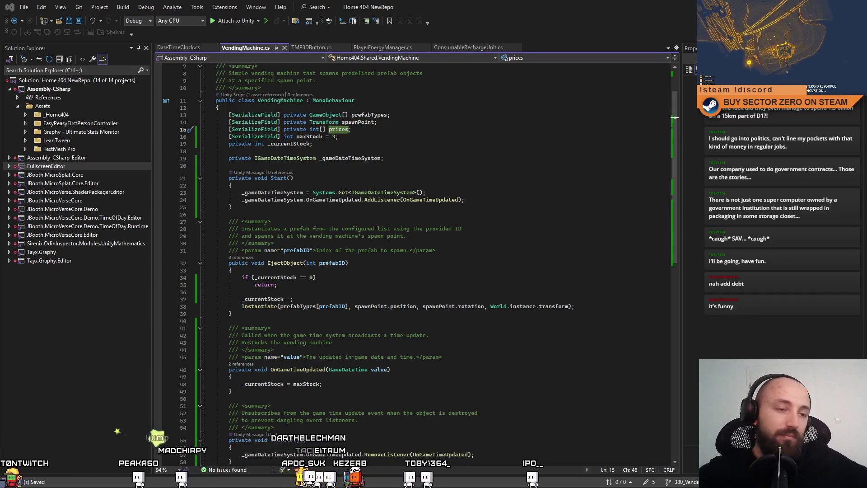
Step: Inspect EjectObject's early return and the prices field in VendingMachine.cs
left_click(503, 284)
scroll(503, 283, "down", 2)
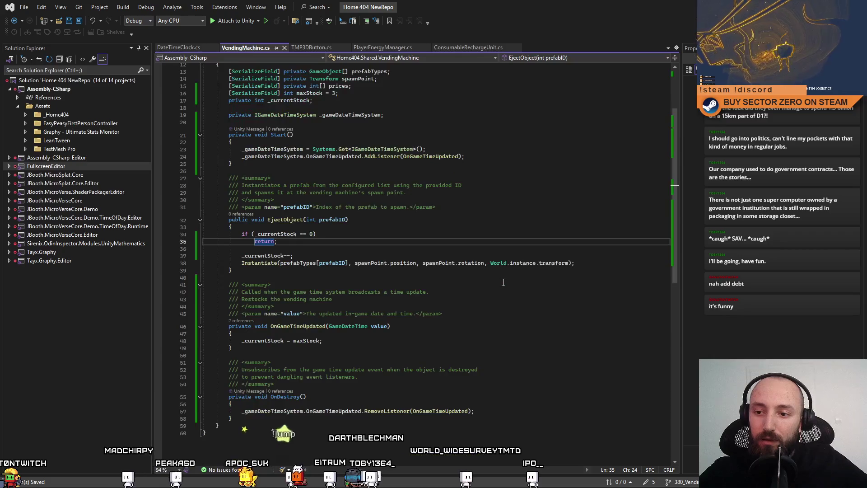
scroll(504, 283, "up", 4)
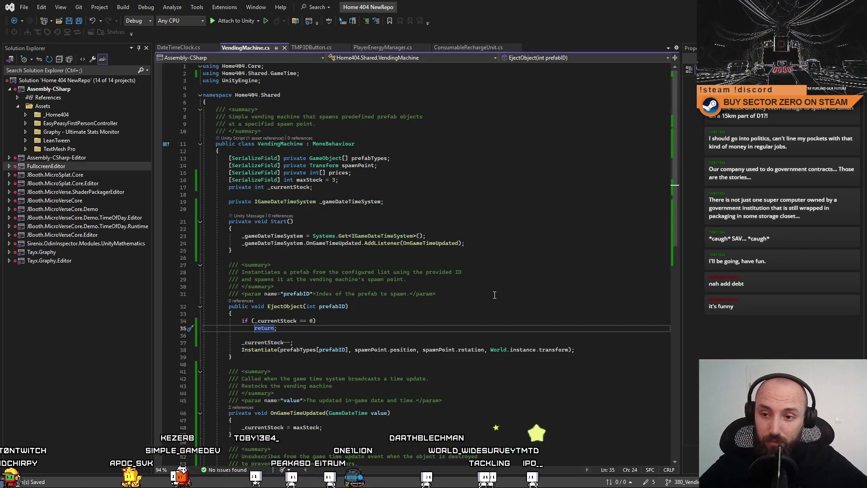
left_click(410, 236)
left_click(348, 173)
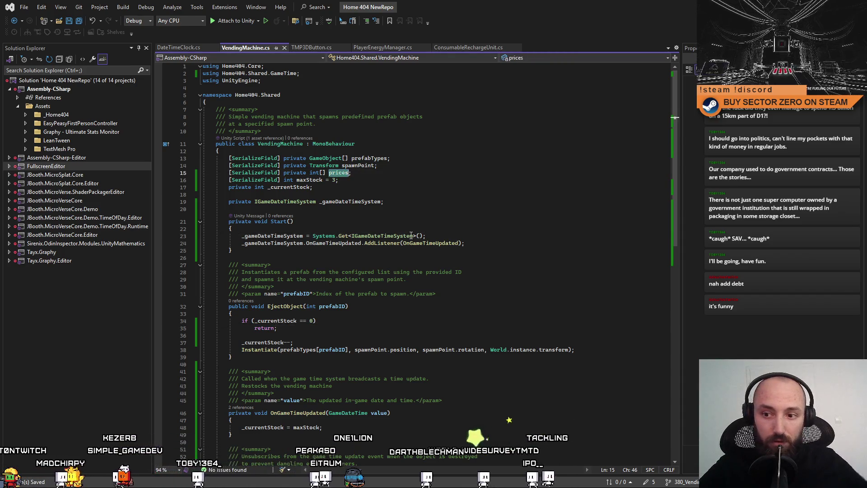
scroll(284, 263, "down", 2)
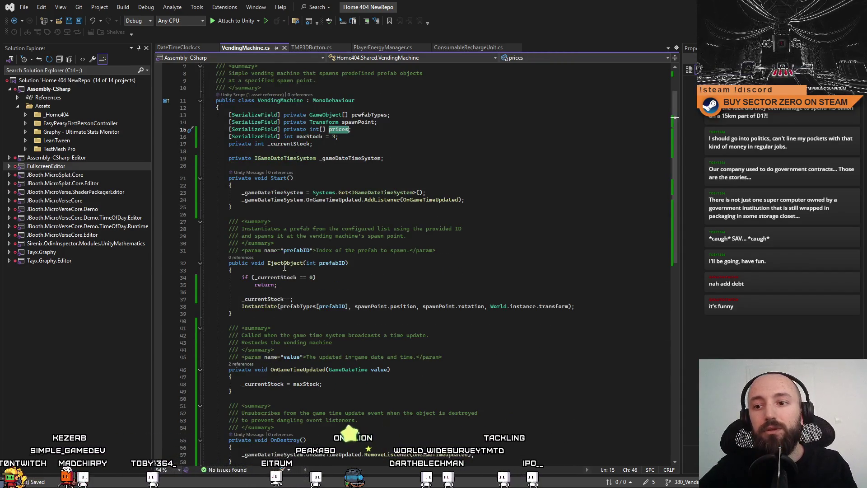
scroll(284, 263, "down", 1)
Step: Open blank lines after EjectObject's early return, then switch to the Unity editor
left_click(311, 266)
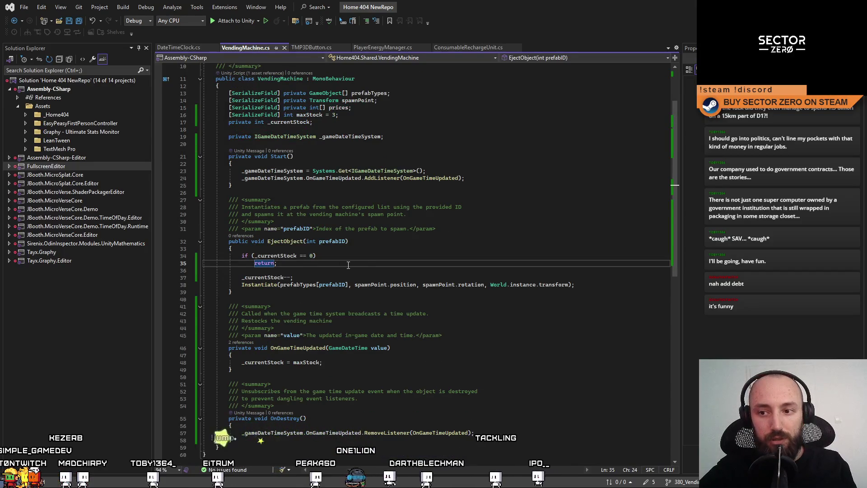
key("Return")
key("Return")
key("Return")
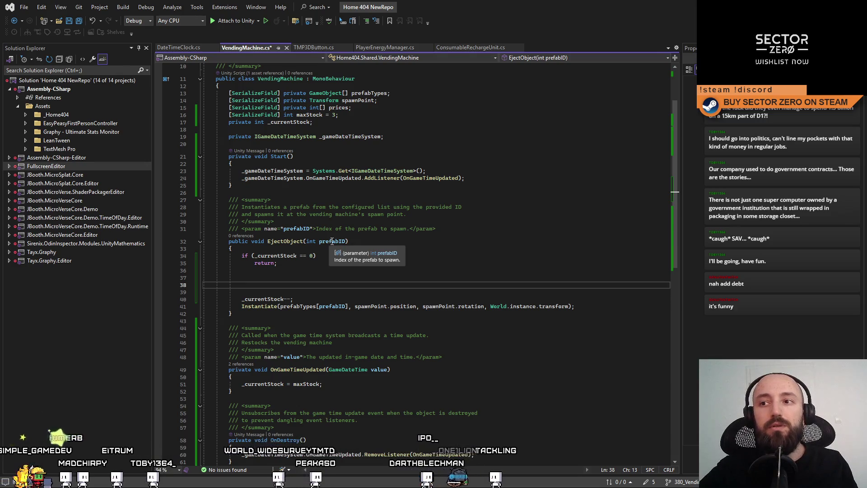
left_click(293, 279)
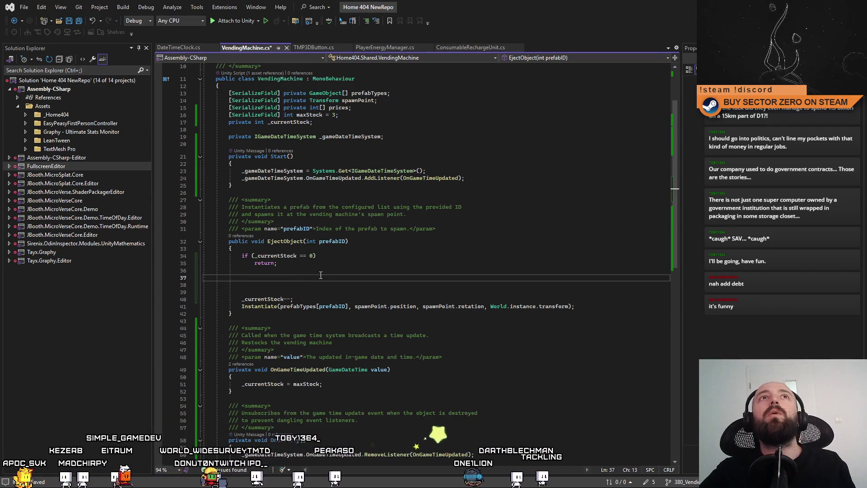
key("alt+Tab")
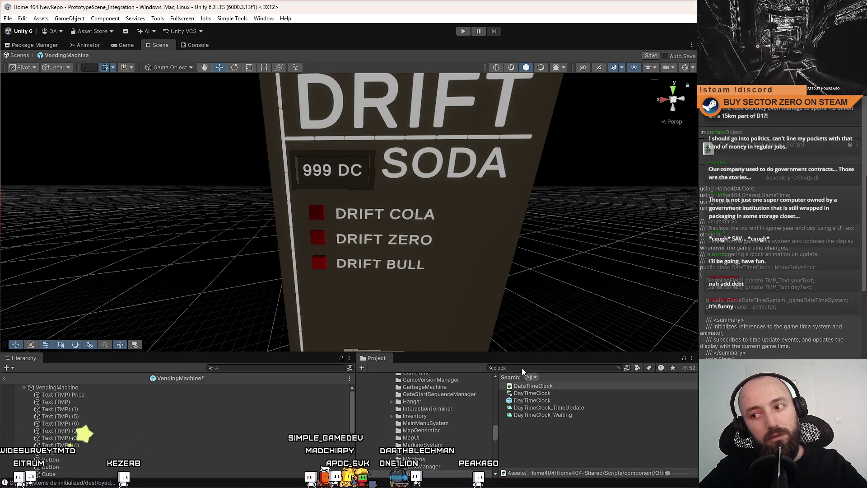
Step: Search the Project window for debug controls and open DEBUG_Controls in Visual Studio
left_click(517, 369)
type("debug contro")
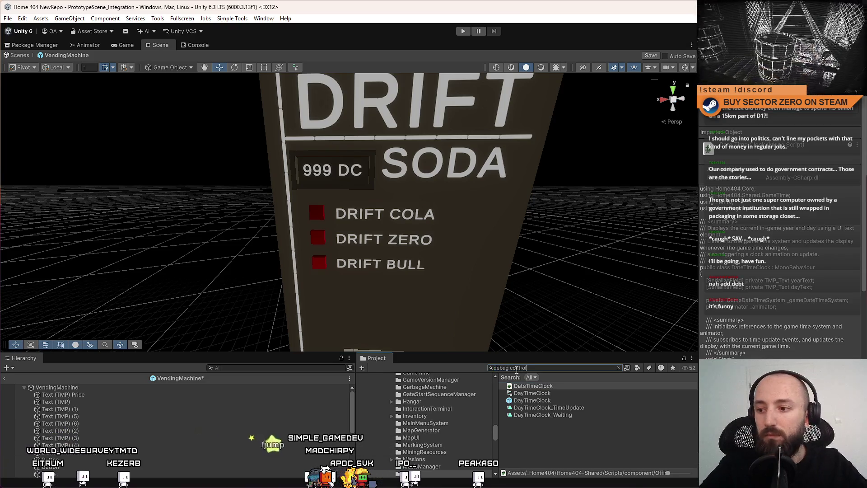
type("ls")
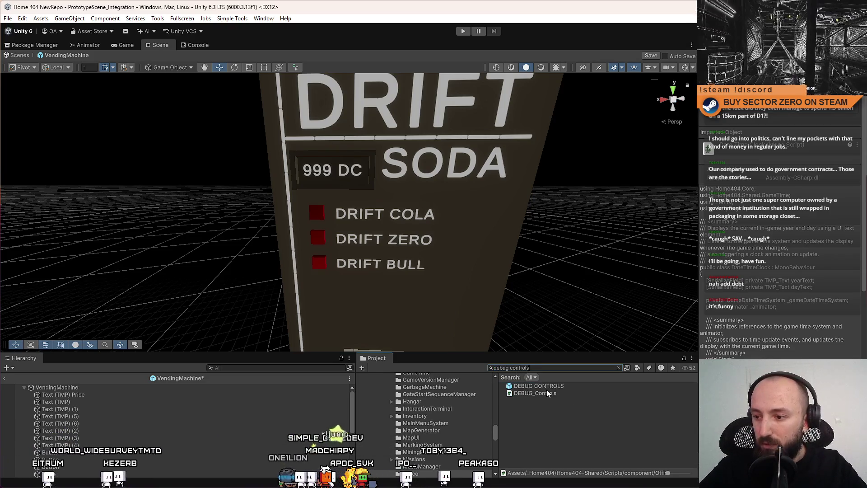
left_click(548, 394)
double_click(546, 393)
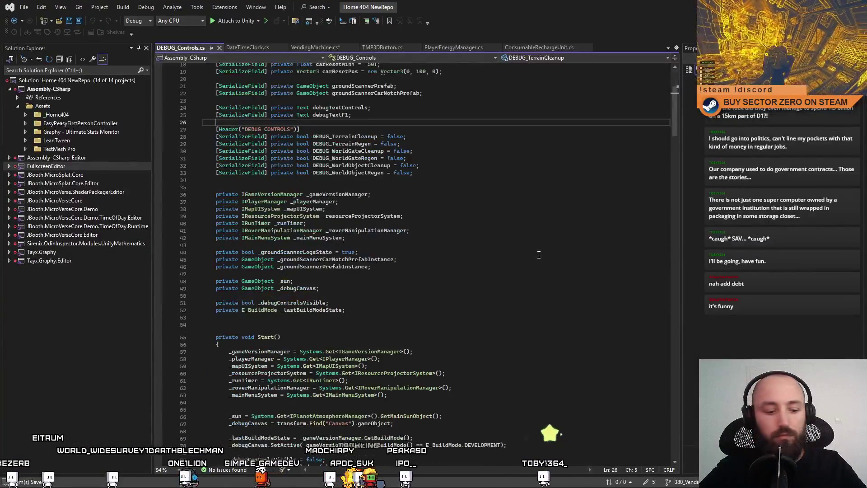
Step: Find 'money' in DEBUG_Controls.cs and copy the money cheat's AddGameCurrency line
scroll(539, 255, "down", 2)
left_click(522, 285)
key("ctrl+f")
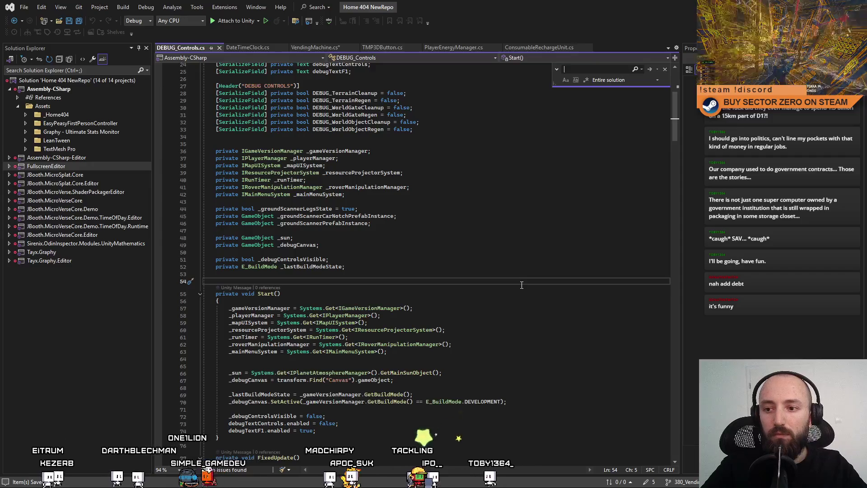
type("driftCoins")
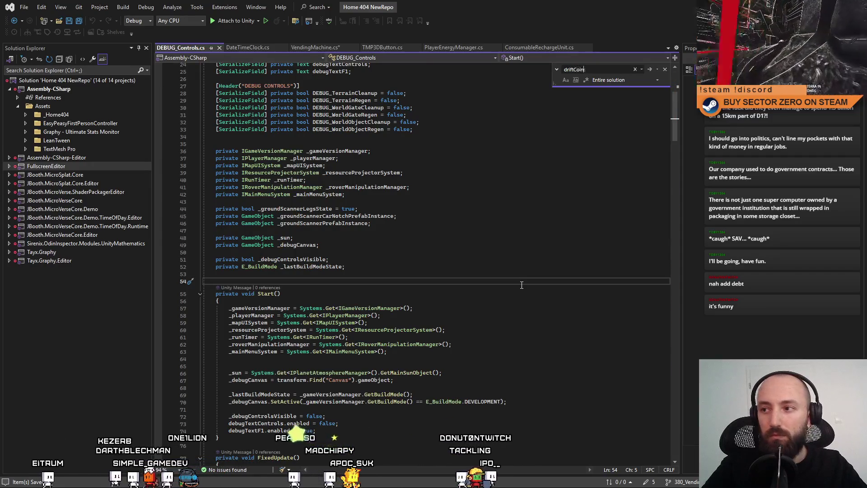
key("BackSpace")
key("BackSpace")
key("BackSpace")
type("mone")
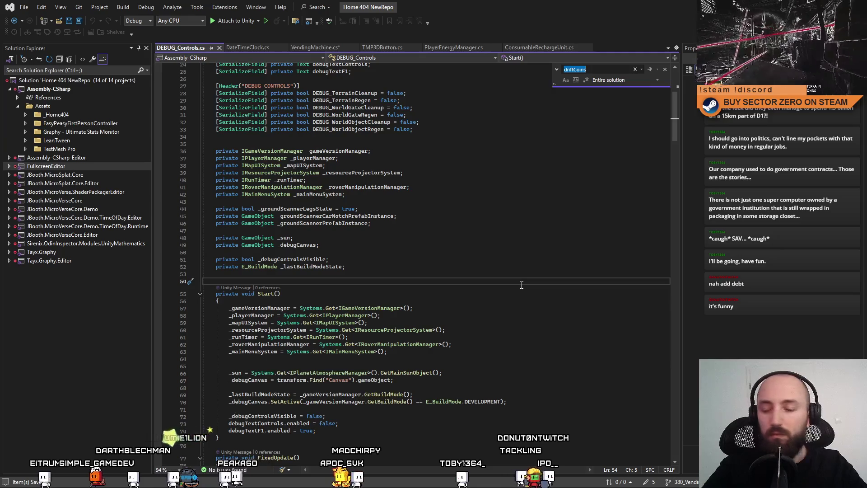
type("y")
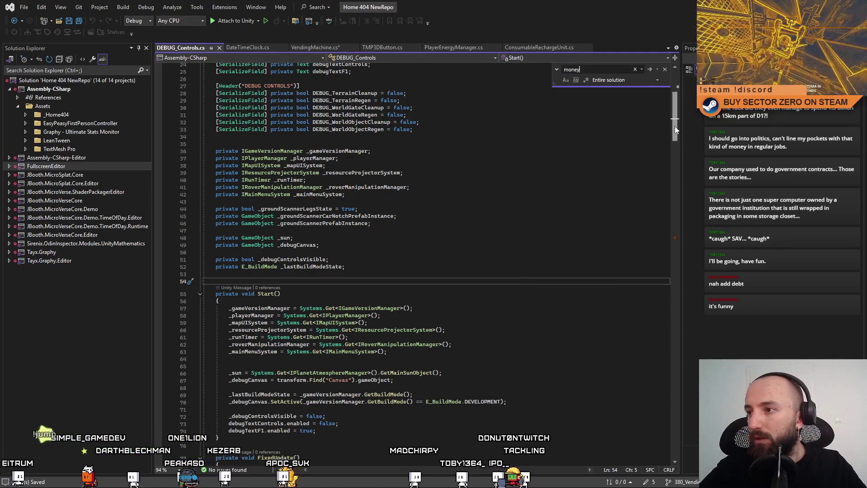
left_click_drag(675, 126, 684, 237)
scroll(466, 303, "down", 3)
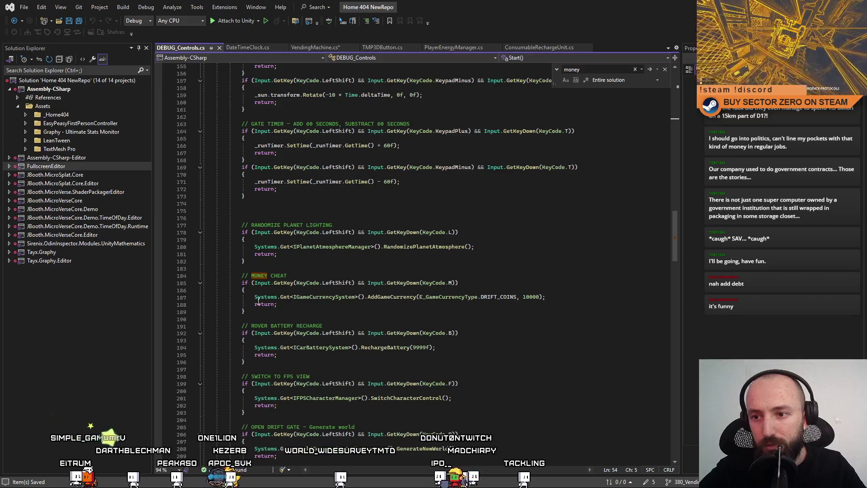
left_click_drag(268, 297, 546, 298)
left_click(546, 297)
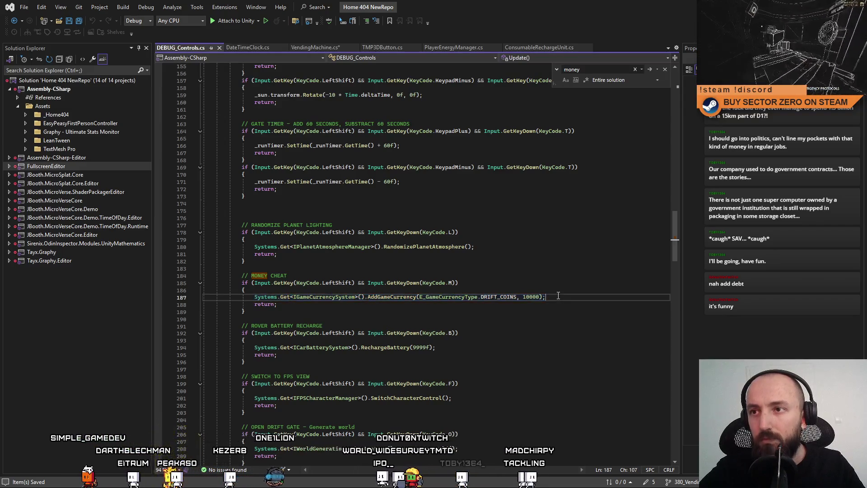
Step: Paste the AddGameCurrency(DRIFT_COINS, 10000) line into EjectObject after the out-of-stock return
left_click(307, 48)
key("ctrl+v")
left_click(438, 258)
Step: Start a new private currency-system field line below the date-time system field
double_click(311, 278)
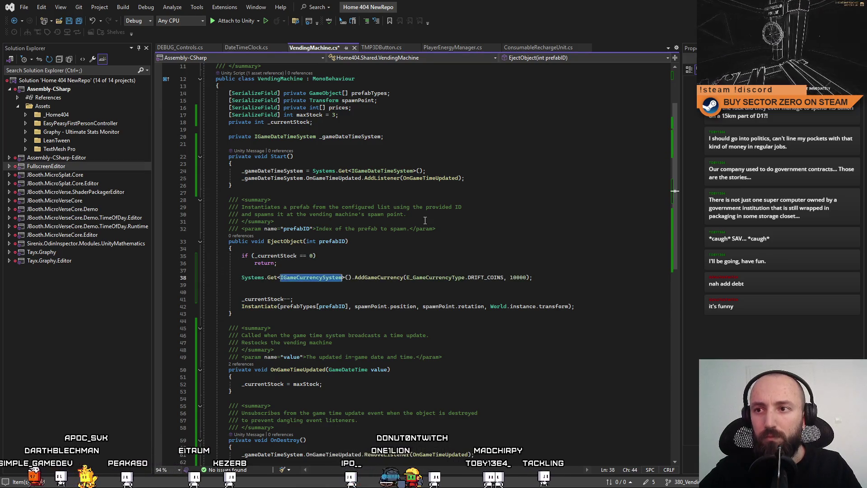
scroll(362, 226, "up", 1)
left_click(412, 161)
key("Return")
type("pri")
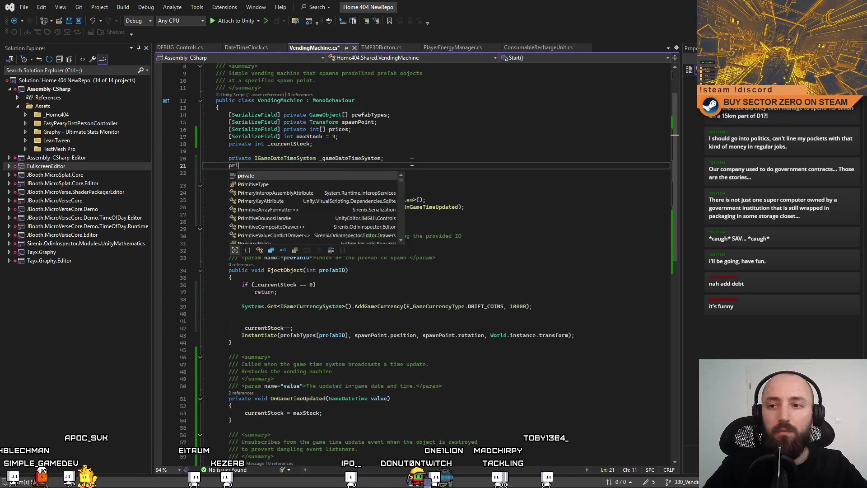
type("vate _gameCurrencySys")
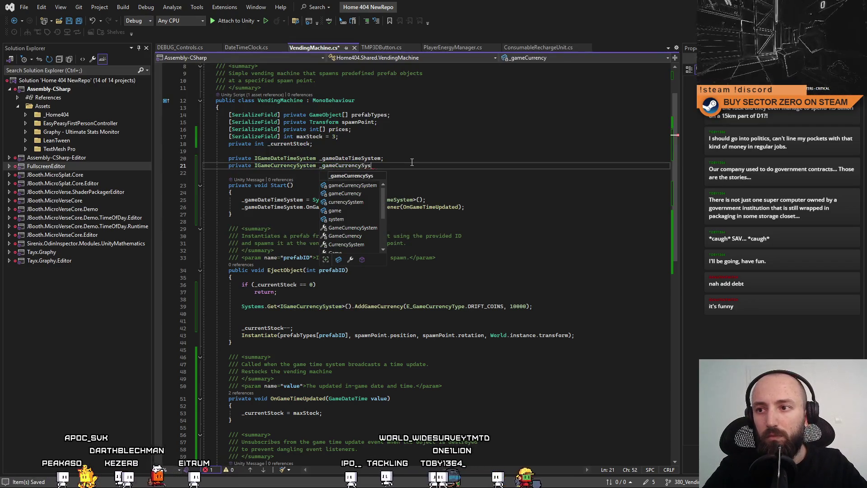
type("tem;")
Step: Assign _gameCurrencySystem from Systems.Get<IGameCurrencySystem>() in Start, under the date-time lookup
left_click(476, 209)
key("Return")
type("_gameCurrencySystem")
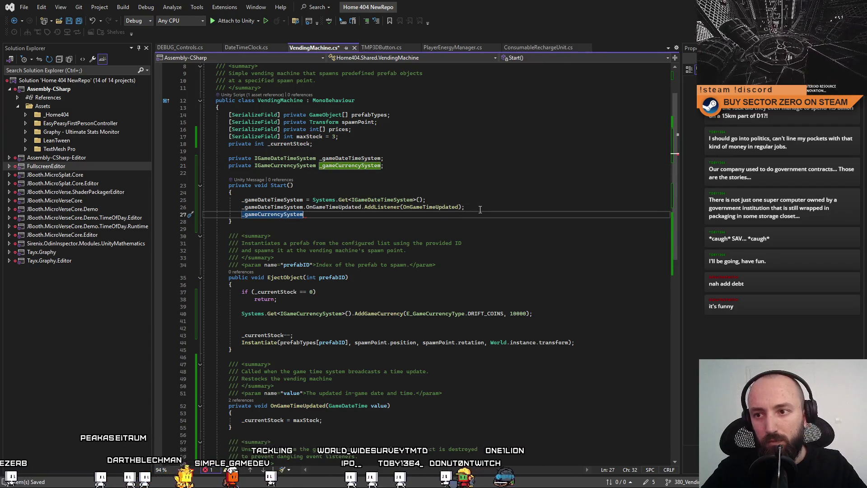
type(" =")
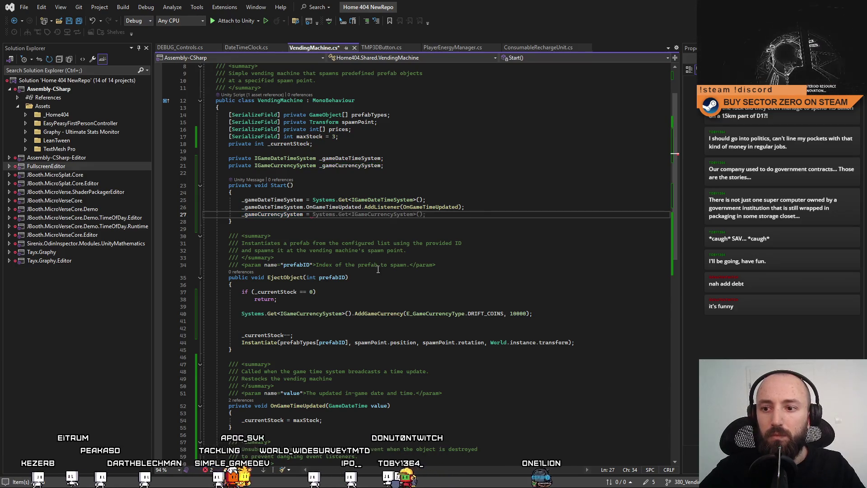
left_click_drag(240, 314, 349, 315)
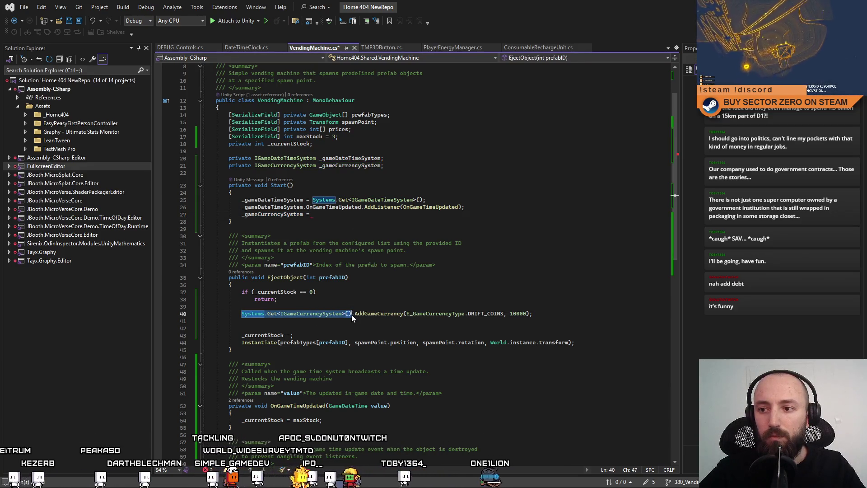
left_click(448, 214)
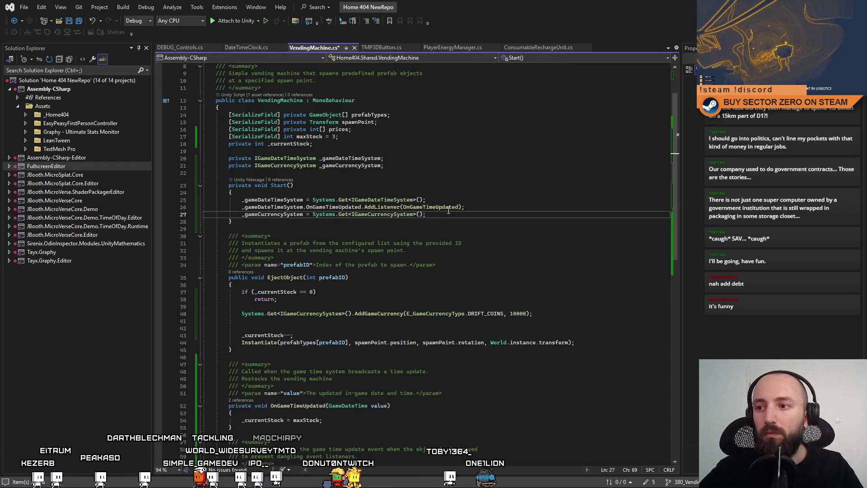
key("shift+Home")
key("ctrl+c")
key("Delete")
left_click(469, 202)
key("Return")
key("ctrl+v")
key("Return")
Step: Remove the extra blank line in Start and save VendingMachine.cs
left_click(431, 221)
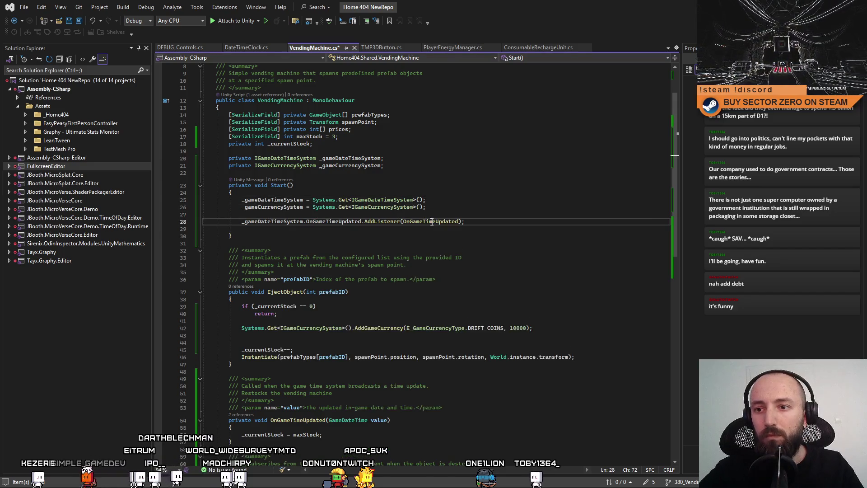
left_click(282, 230)
key("Delete")
key("ctrl+s")
left_click(514, 284)
left_click(489, 327)
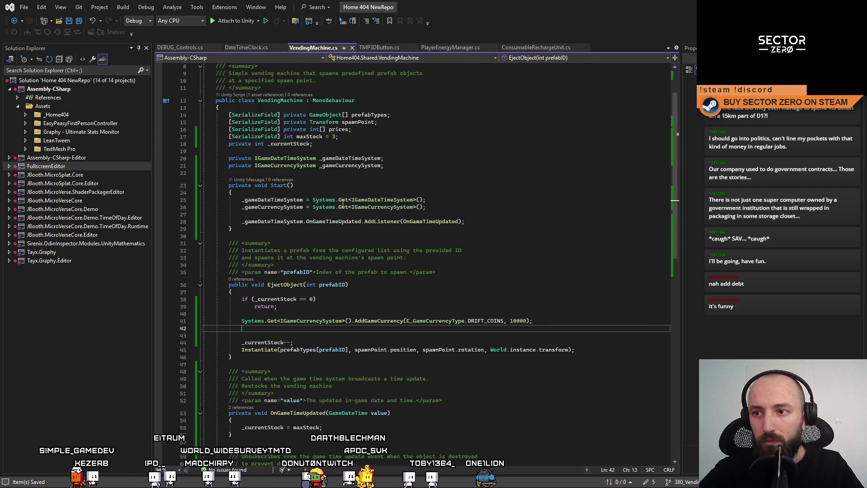
left_click(273, 222)
Step: Replace the Systems.Get lookup with _gameCurrencySystem and AddGameCurrency with RemoveGameCurrency
left_click(271, 207)
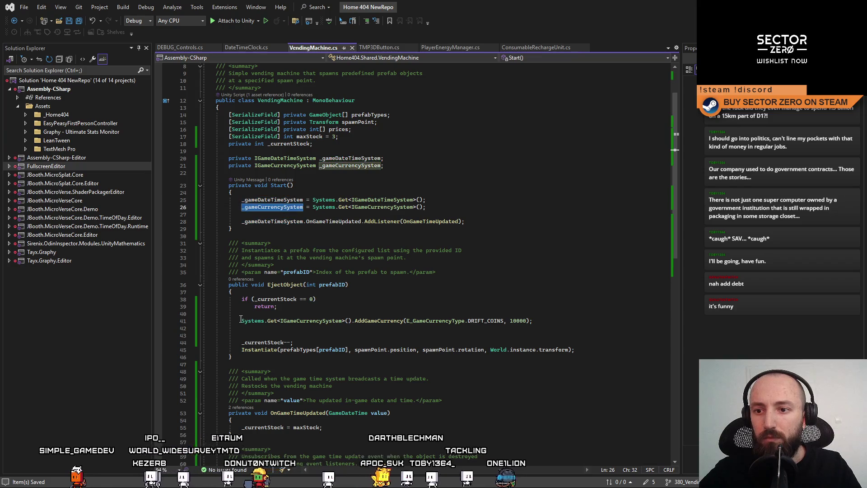
left_click_drag(241, 321, 349, 322)
type("_gameCurrencySystem")
key("Delete")
key("Delete")
double_click(351, 321)
key("Delete")
key("ctrl+space")
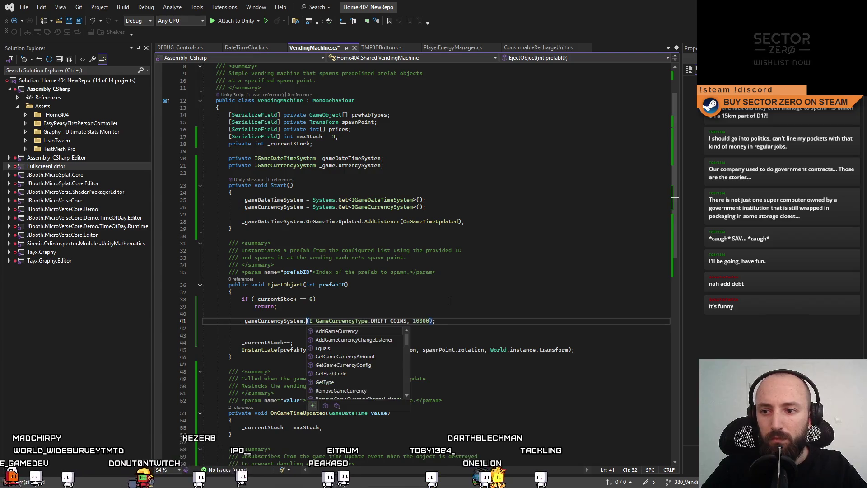
type("Rem")
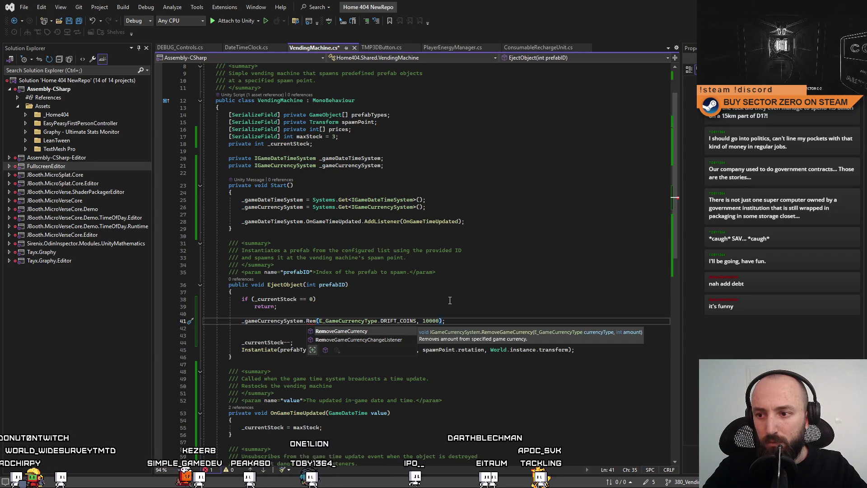
key("Tab")
Step: Replace the hard-coded 10000 amount with prices[prefabID]
left_click(450, 300)
left_click(425, 307)
left_click(363, 313)
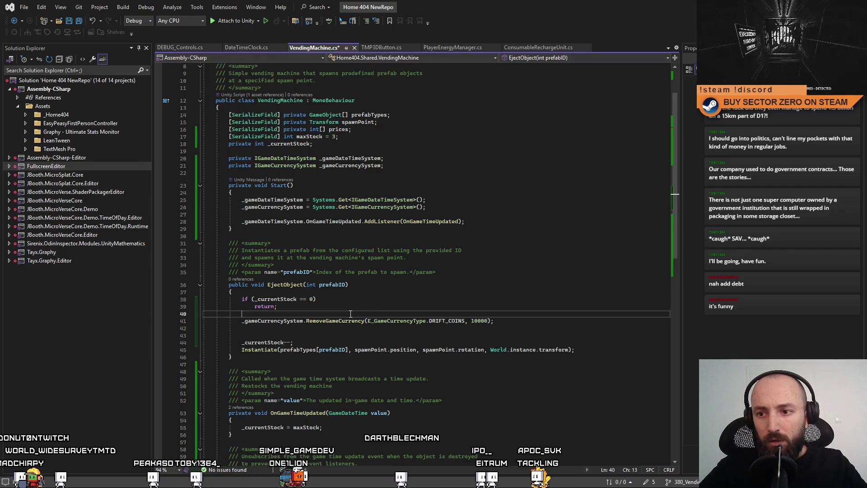
left_click(357, 131)
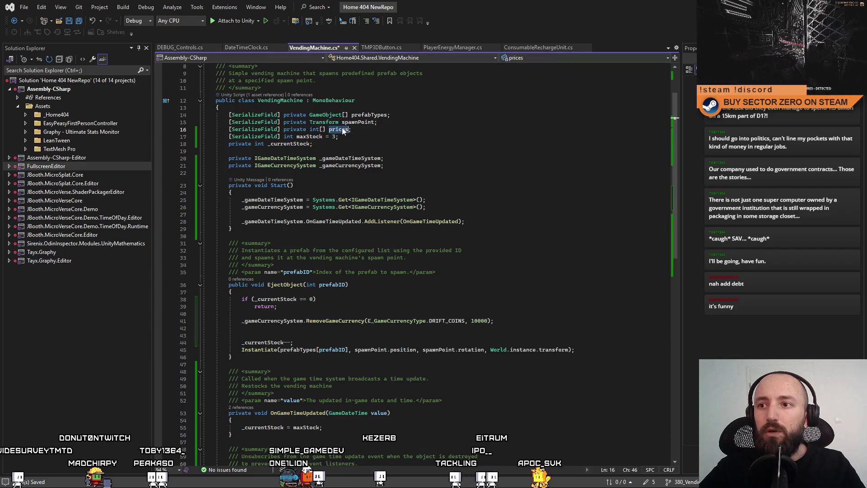
double_click(479, 321)
type("prices")
type("[]")
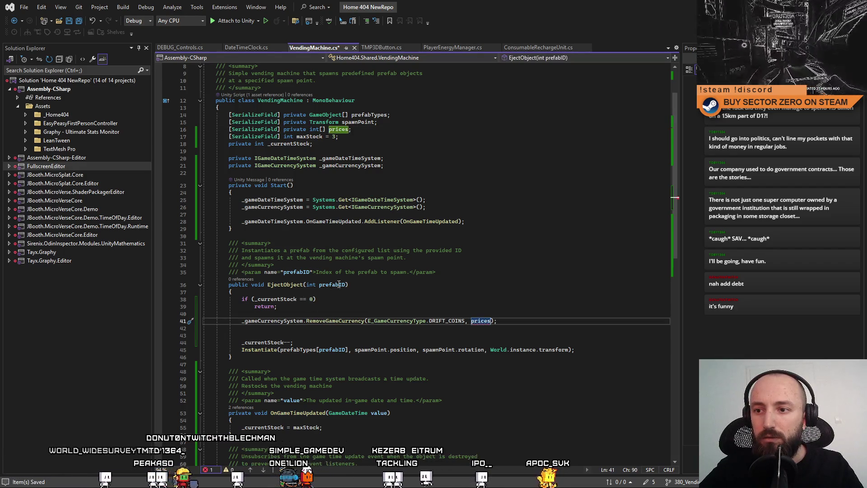
left_click(349, 283)
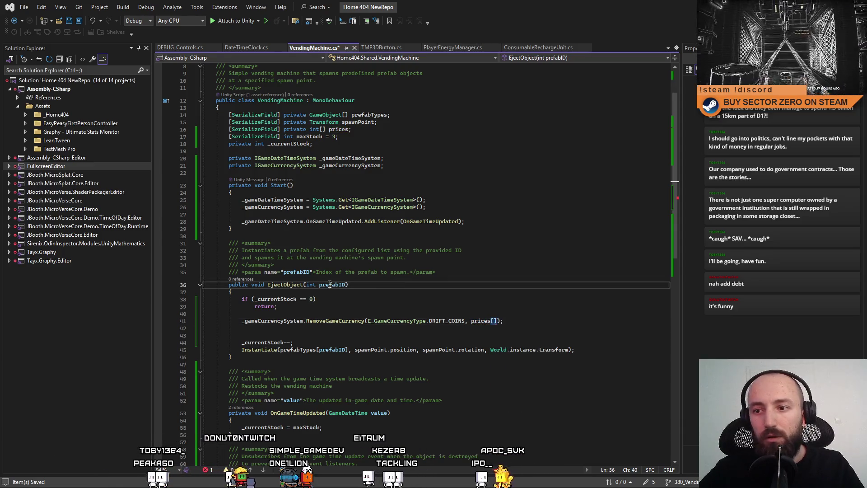
left_click(494, 320)
type("prefabID")
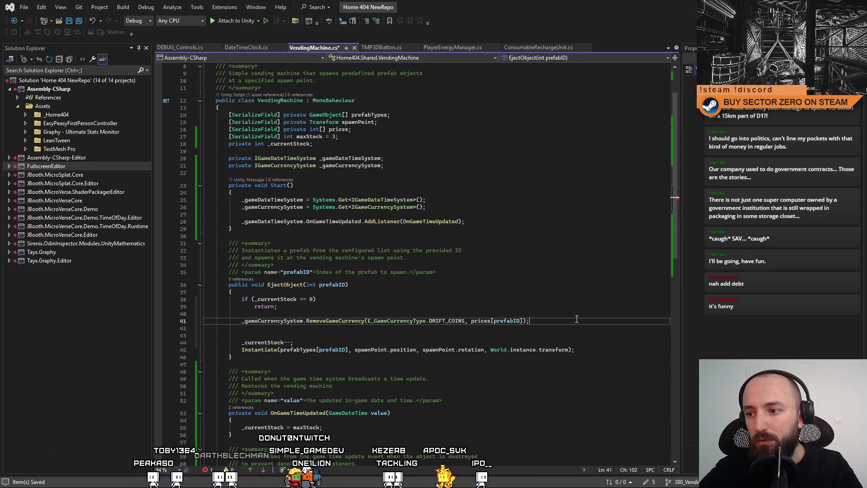
Step: Delete the leftover blank line in EjectObject
left_click(493, 338)
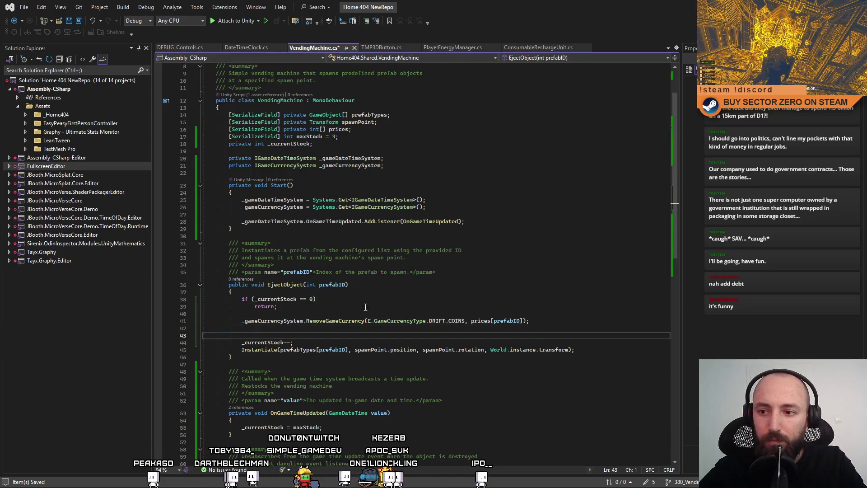
key("Delete")
left_click(410, 293)
left_click(377, 151)
left_click(497, 250)
left_click(343, 300)
Step: Save the script and paste a copy of EjectObject below it, renamed DisplayObjectCost
scroll(412, 300, "down", 3)
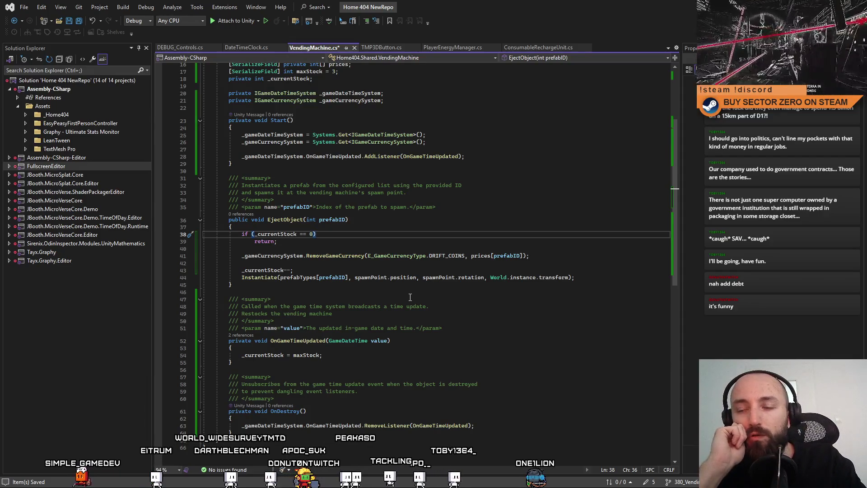
key("ctrl+s")
left_click(423, 299)
mouse_move(230, 221)
left_mouse_down()
mouse_move(271, 277)
mouse_move(260, 286)
left_mouse_up()
key("ctrl+c")
left_click(260, 285)
key("Return")
key("ctrl+v")
left_click(295, 312)
double_click(300, 305)
type("D")
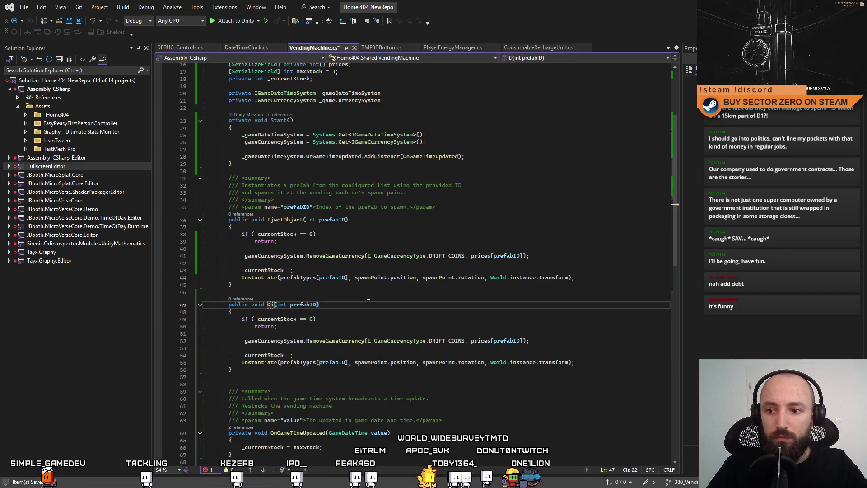
type("ectCost")
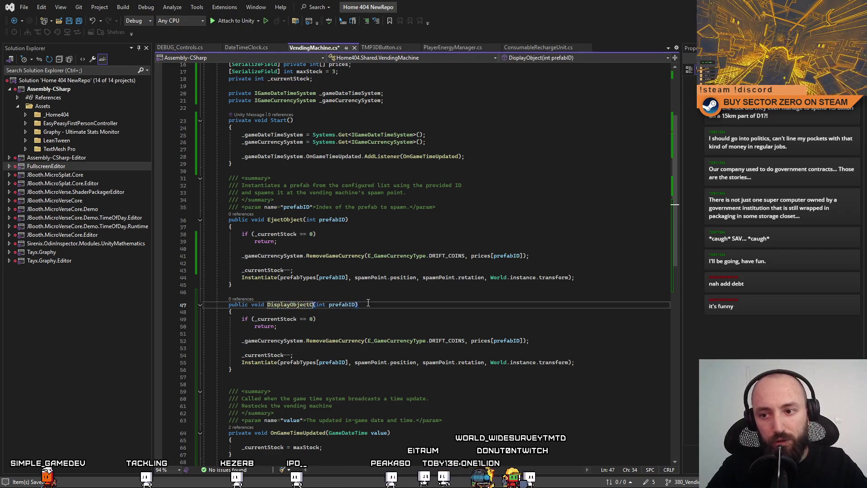
left_click(366, 305)
Step: Delete the copied out-of-stock check in DisplayObjectCost, then restore it with undo
left_click(351, 319)
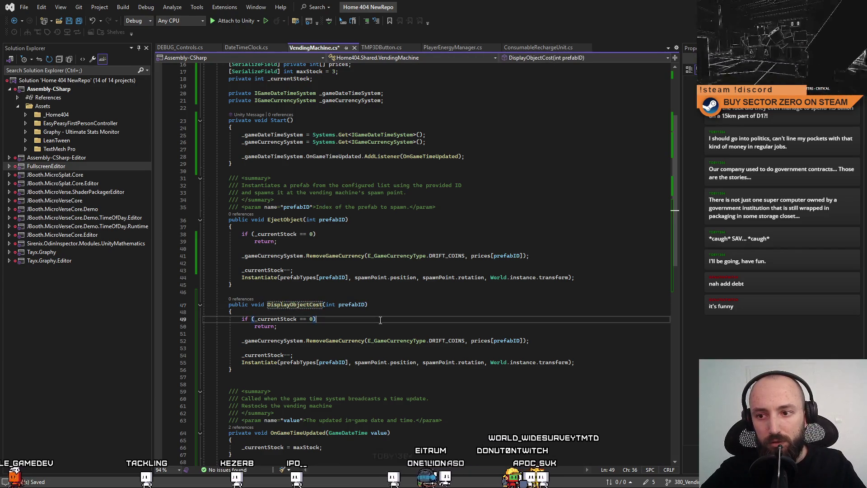
left_click_drag(321, 326, 190, 319)
key("Delete")
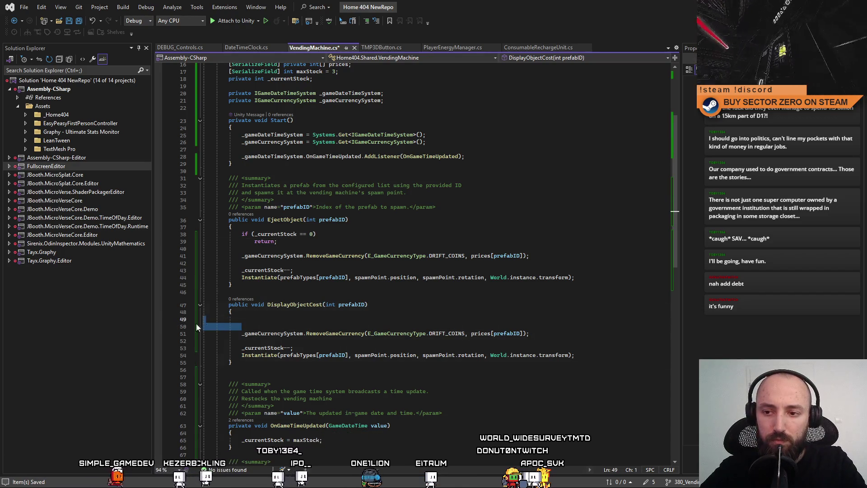
key("ctrl+z")
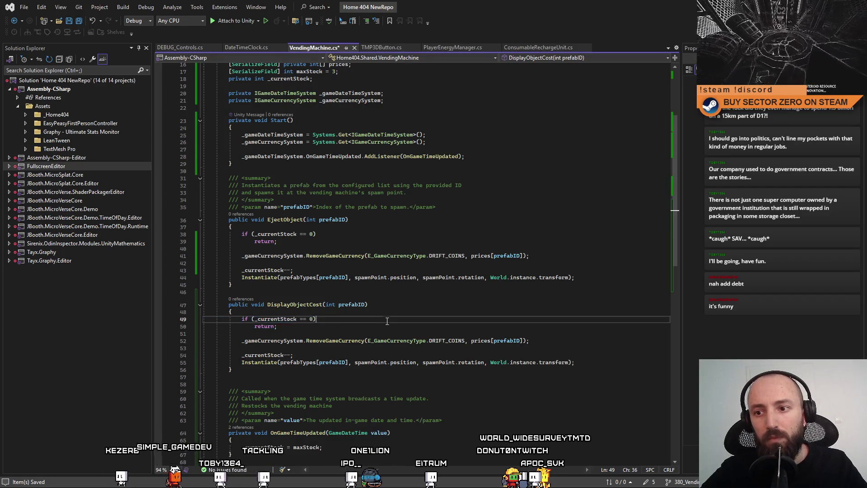
left_click(372, 319)
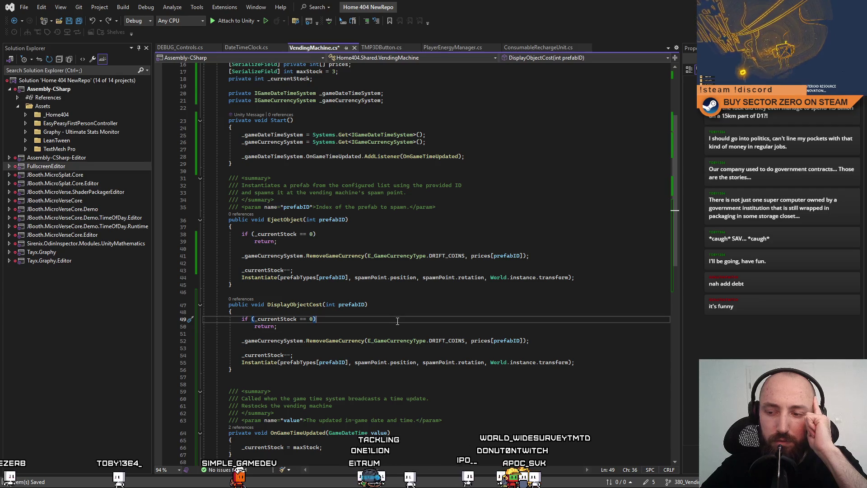
scroll(397, 320, "up", 5)
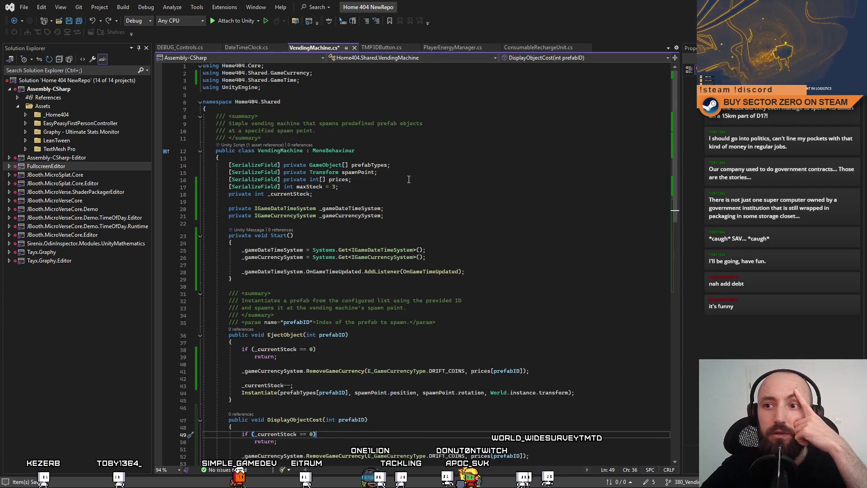
Step: Insert a blank line right after the VendingMachine class's opening brace
left_click(387, 158)
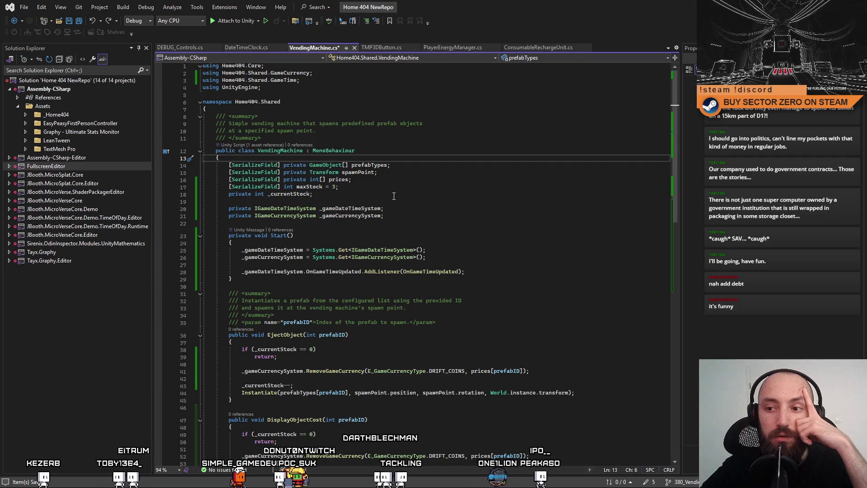
scroll(497, 238, "down", 3)
scroll(470, 226, "up", 3)
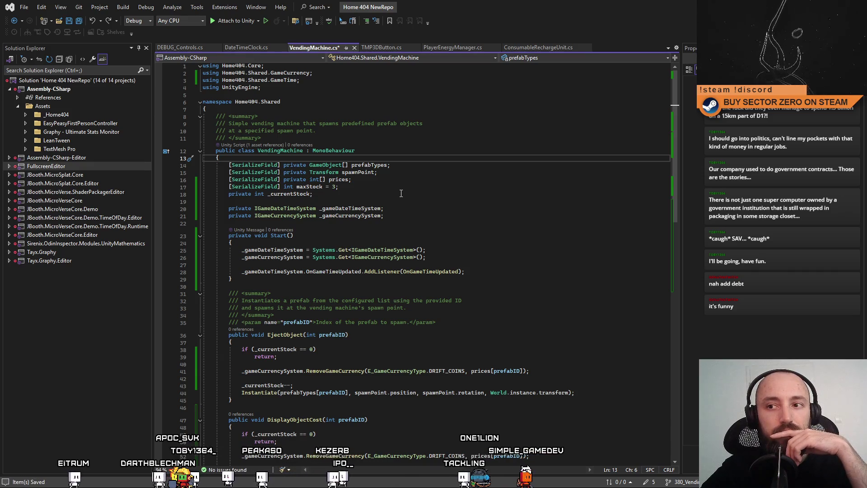
key("Return")
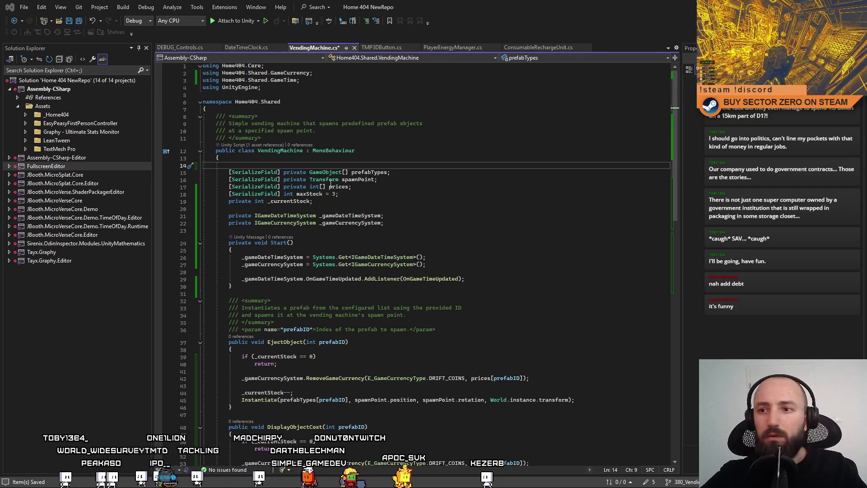
key("Down")
key("Down")
key("Down")
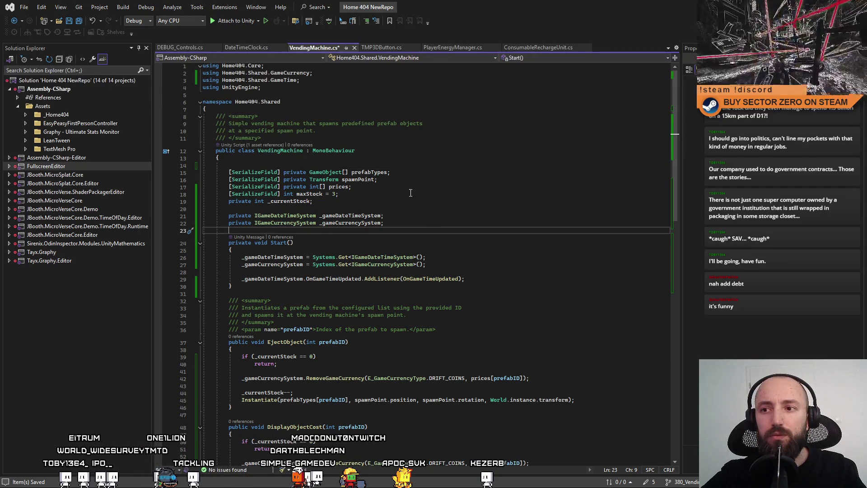
Step: Add a TextMeshPro field named tmpPriceText by duplicating the spawnPoint field line
left_click_drag(228, 181, 380, 181)
left_click(391, 180)
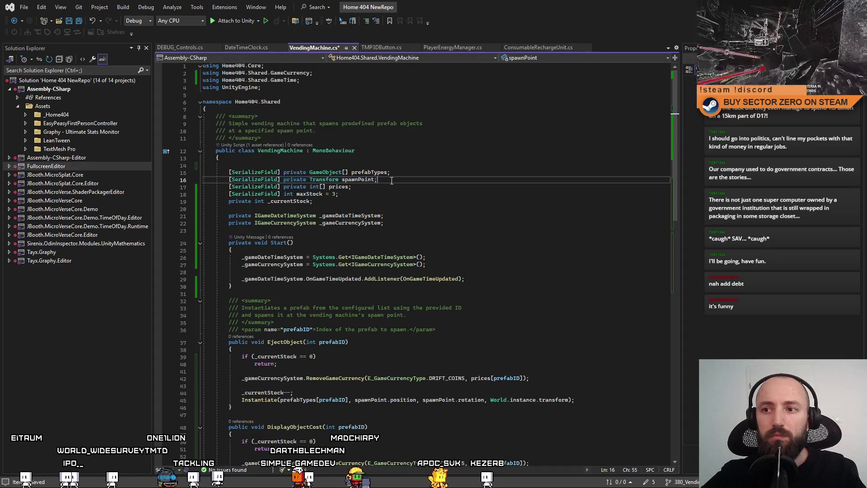
key("Up")
key("Up")
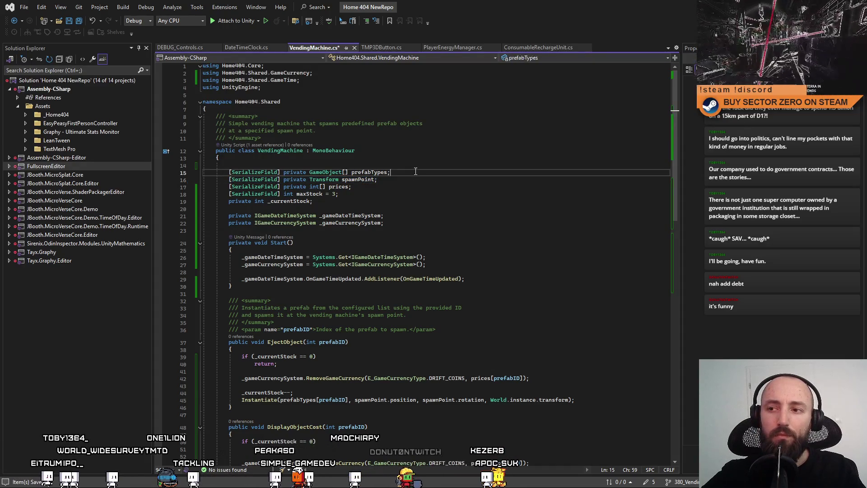
left_click(402, 192)
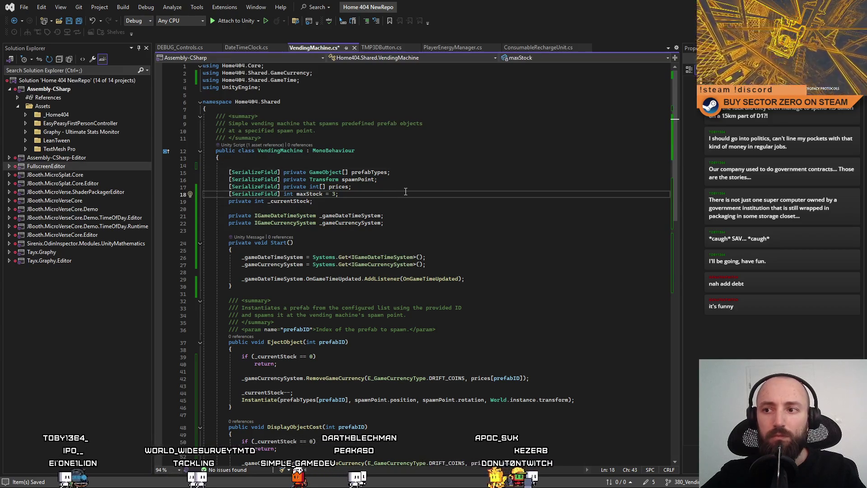
key("Return")
left_click(392, 181)
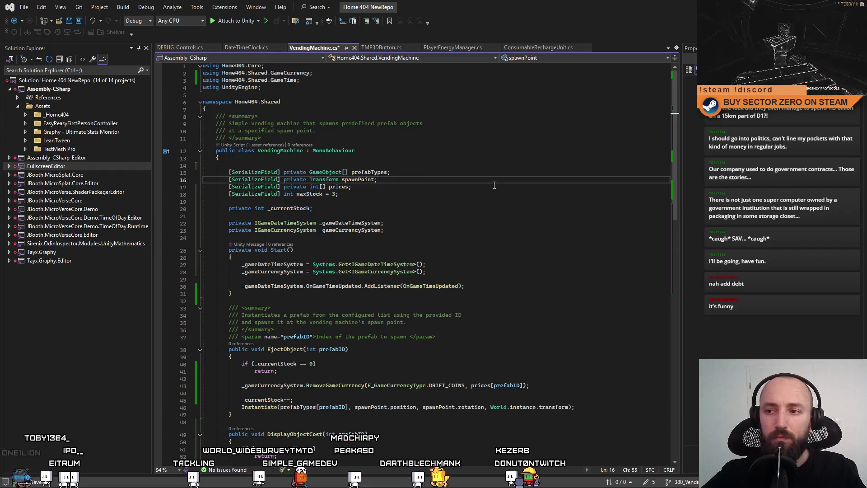
key("ctrl+d")
double_click(323, 186)
type("TextMesh")
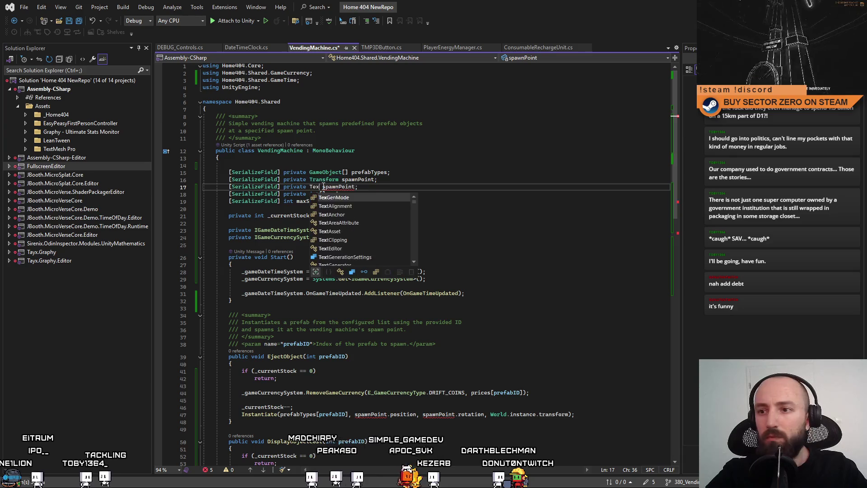
key("Tab")
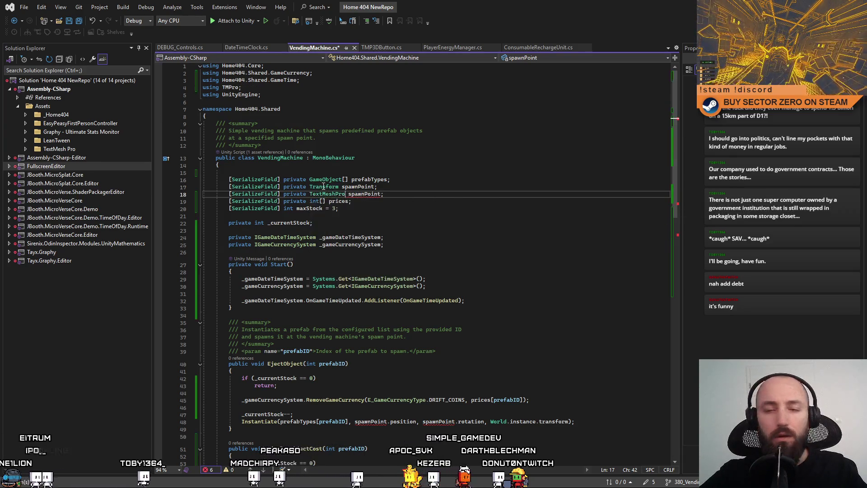
left_click(365, 194)
double_click(366, 194)
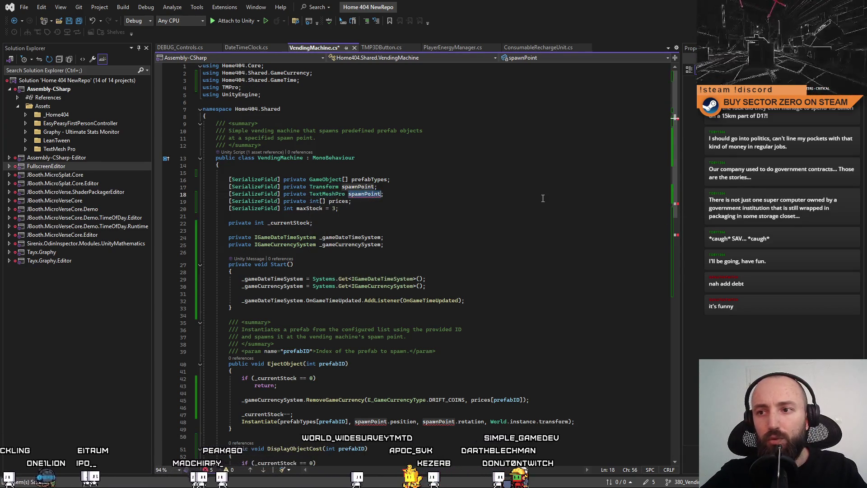
type("tmp")
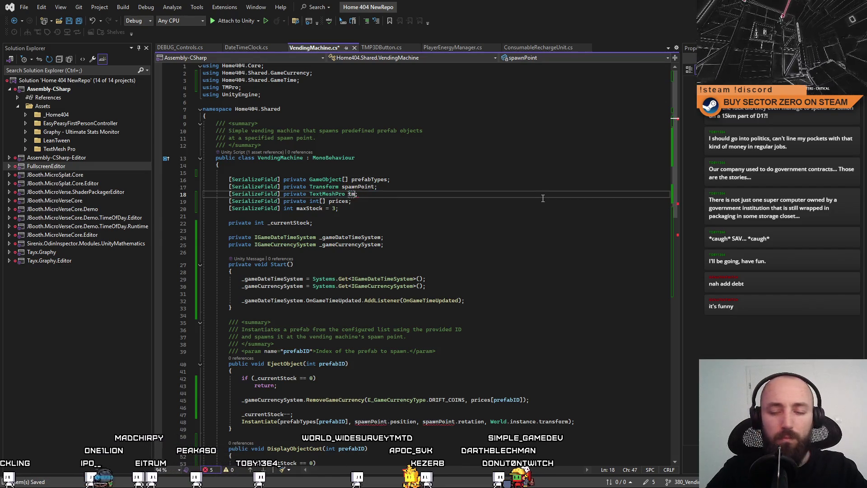
type("PriceTe")
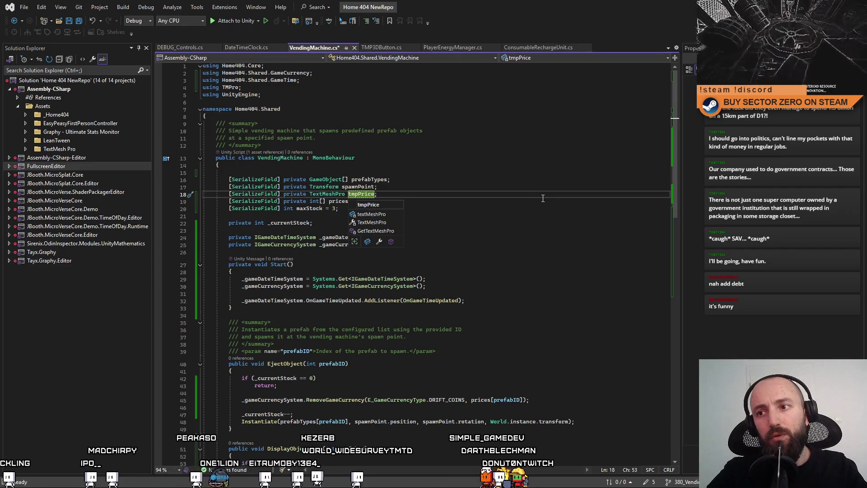
type("xt")
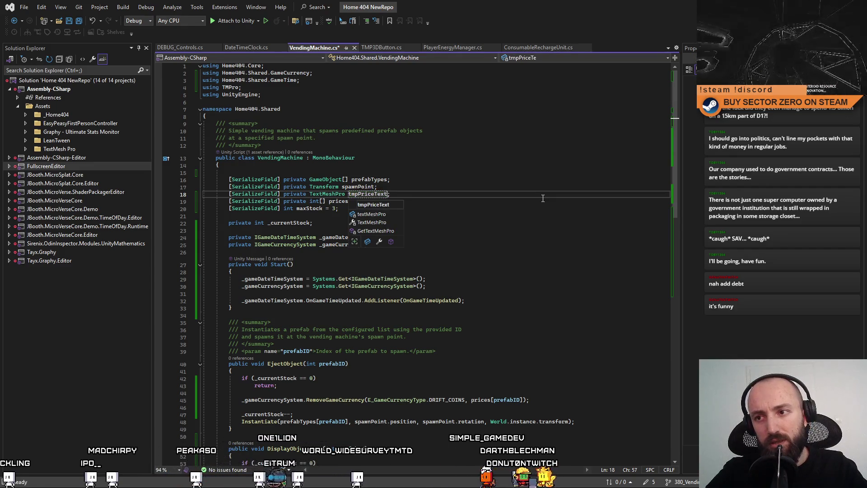
left_click(373, 194)
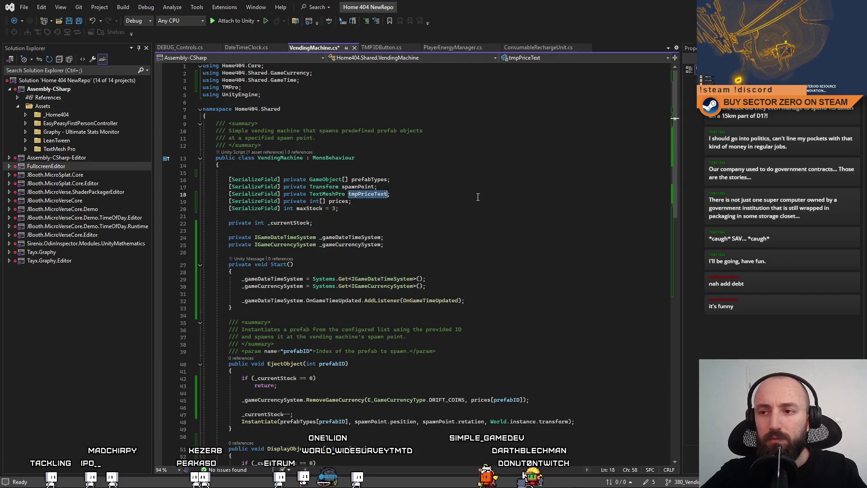
key("Down")
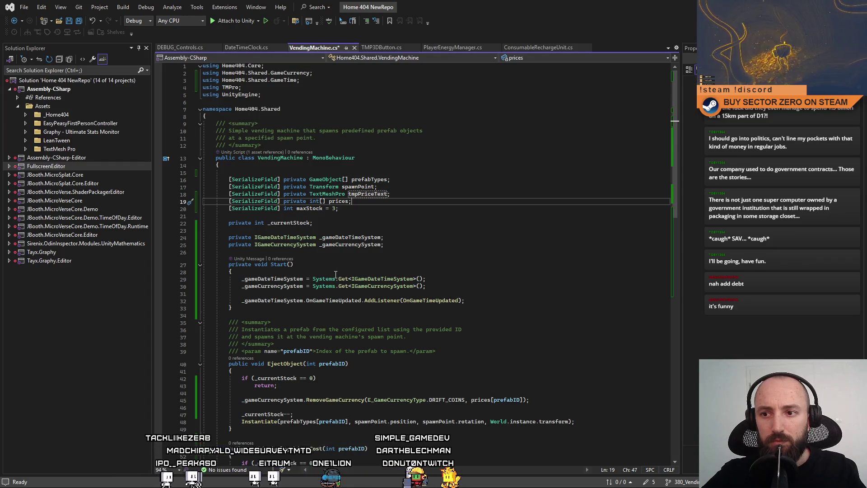
Step: In Start, clear the price display by setting tmpPriceText.text to string.Empty
scroll(493, 256, "down", 2)
left_click(493, 257)
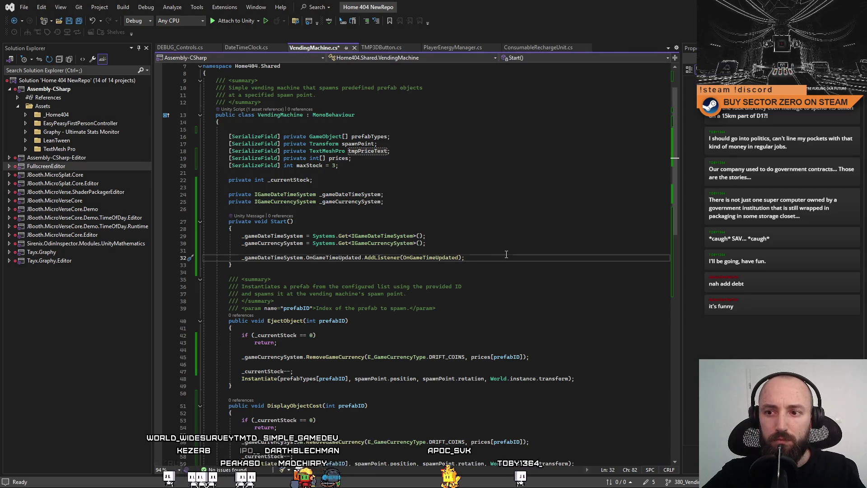
key("Return")
key("Return")
type("tmpPriceText.text = string.Empty;")
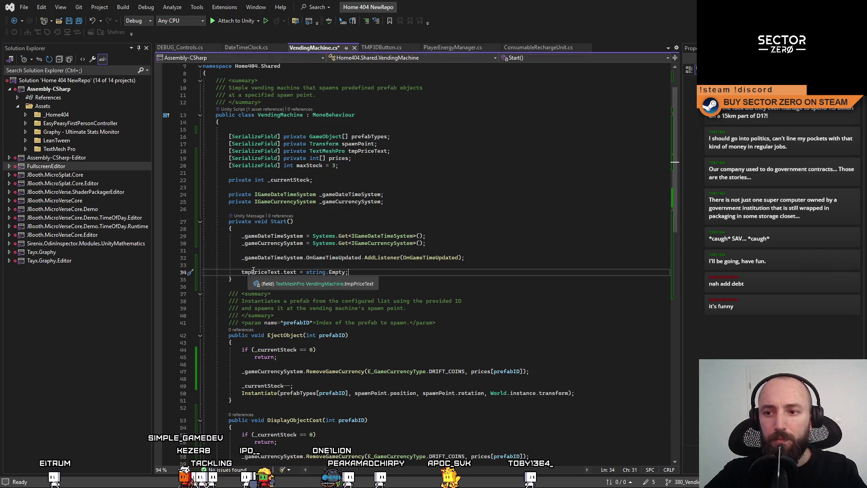
left_click(254, 272)
left_click_drag(297, 273, 270, 275)
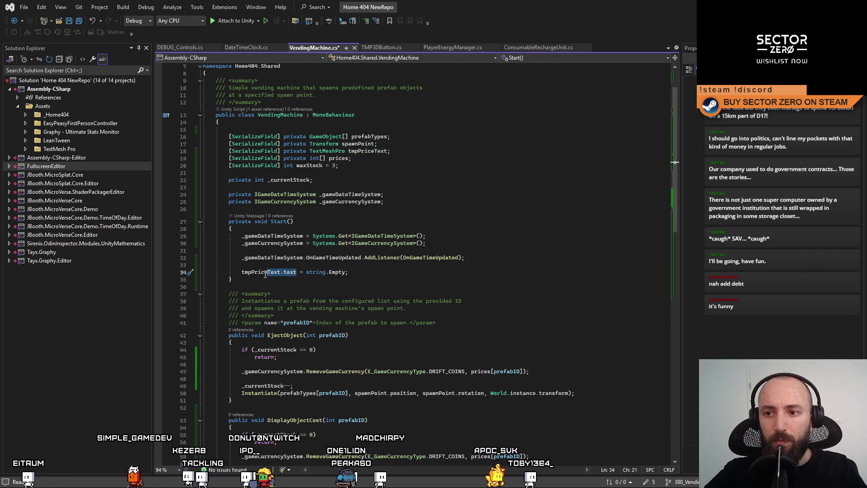
scroll(308, 308, "down", 3)
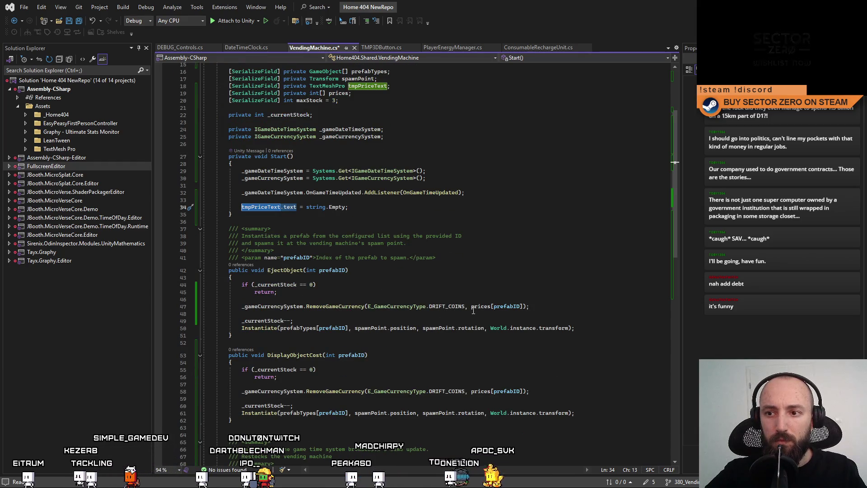
left_click(523, 319)
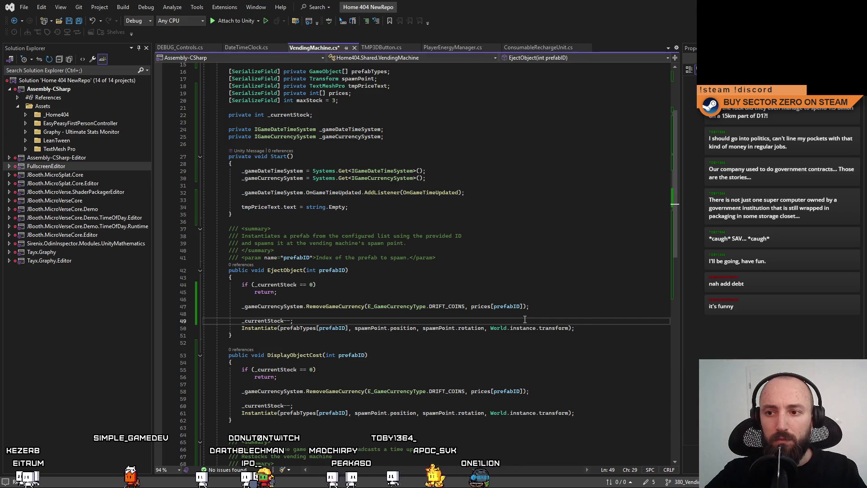
scroll(375, 285, "down", 4)
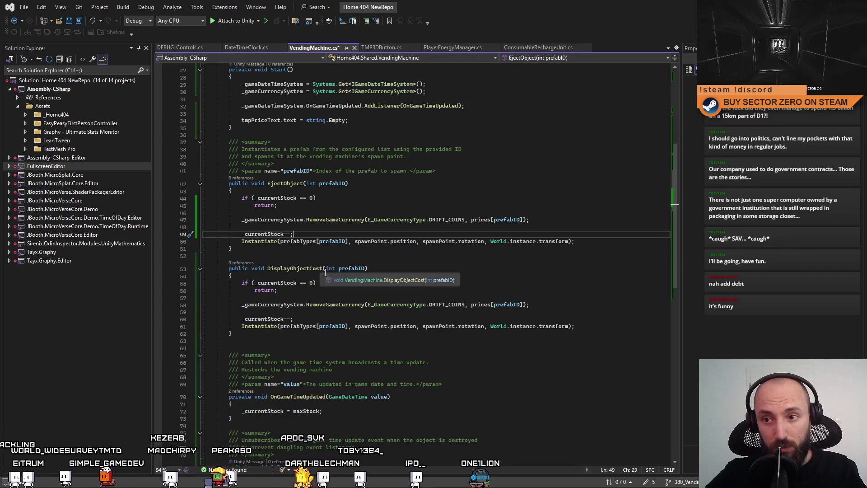
Step: In DisplayObjectCost, set tmpPriceText.text to prices[prefabID].ToString() + " DC"
left_click(342, 297)
key("Return")
type("tmpPriceText.text =")
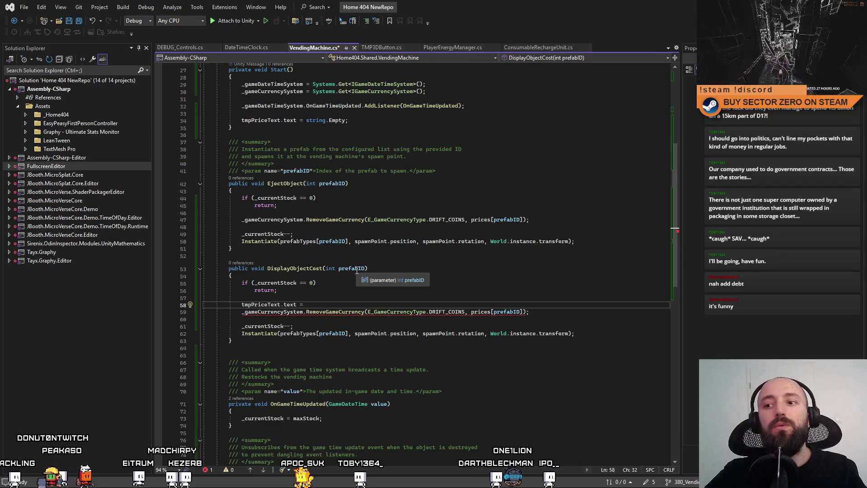
scroll(379, 132, "up", 5)
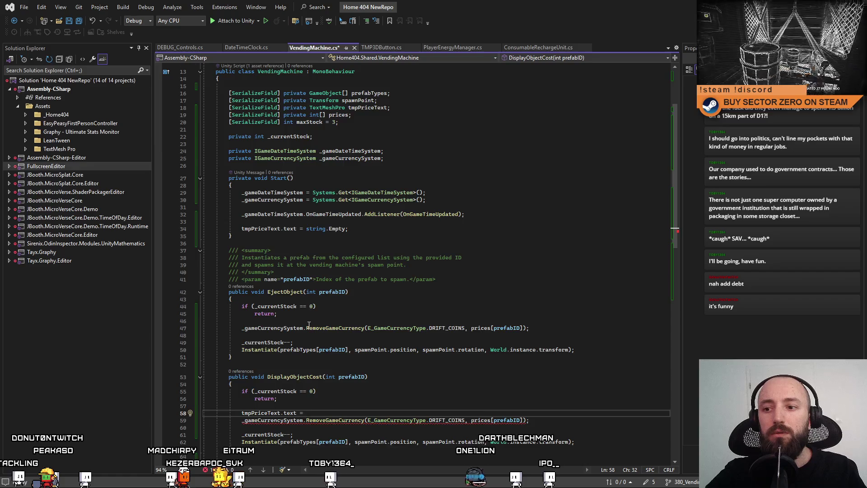
scroll(308, 324, "down", 2)
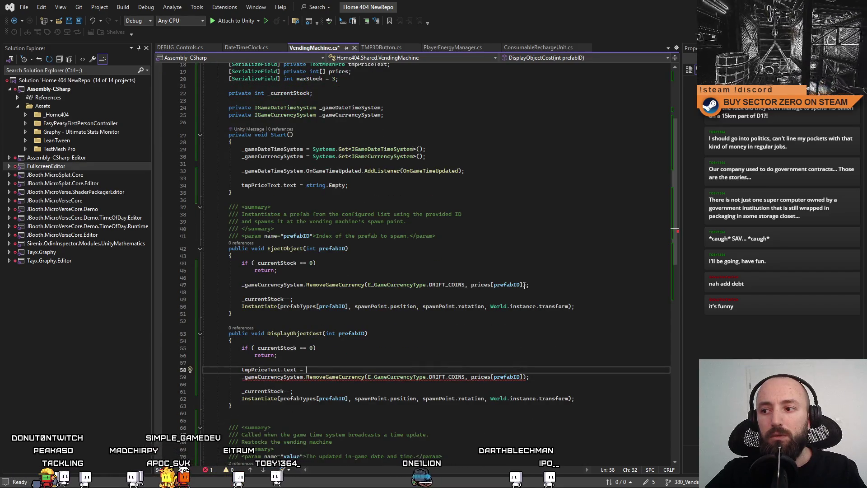
left_click_drag(523, 285, 488, 287)
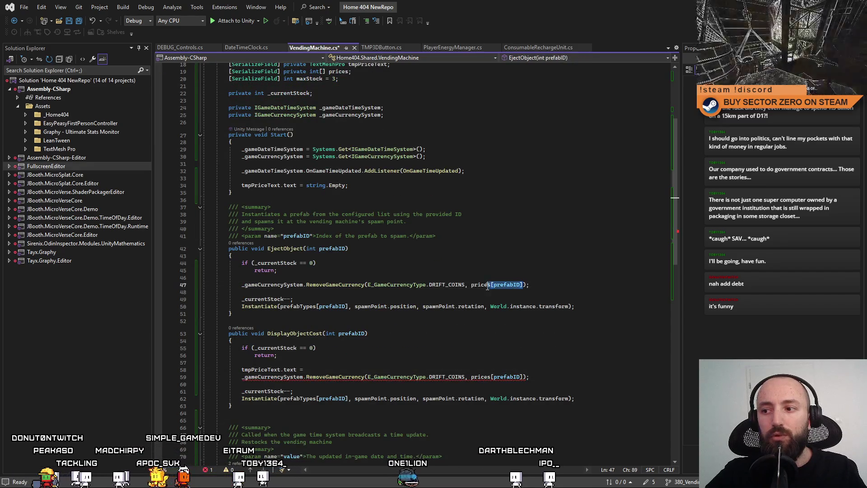
left_click(315, 370)
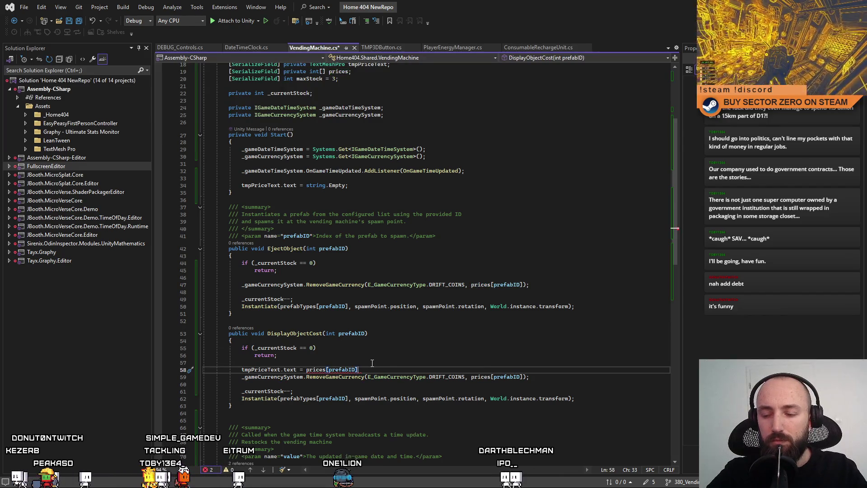
type(".ToS")
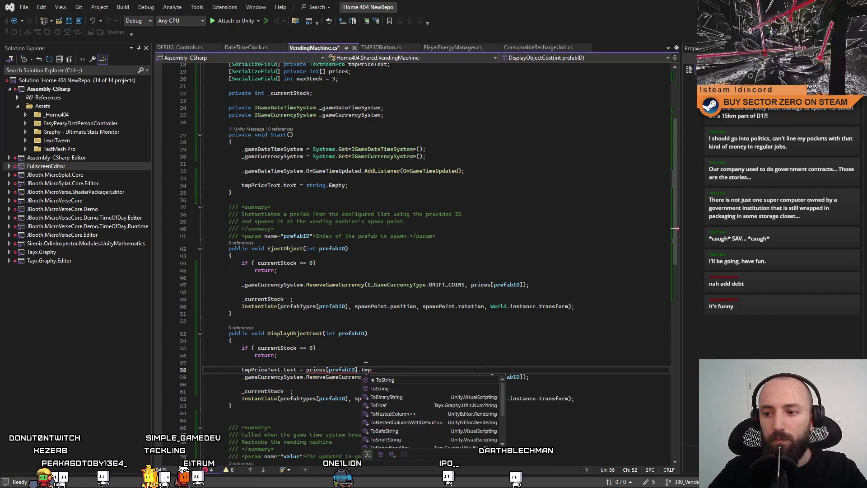
key("Tab")
type("(")
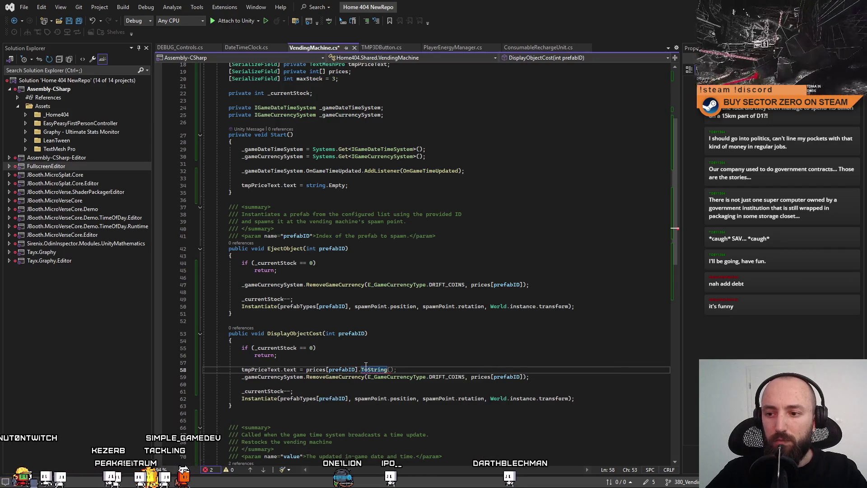
type("); ")
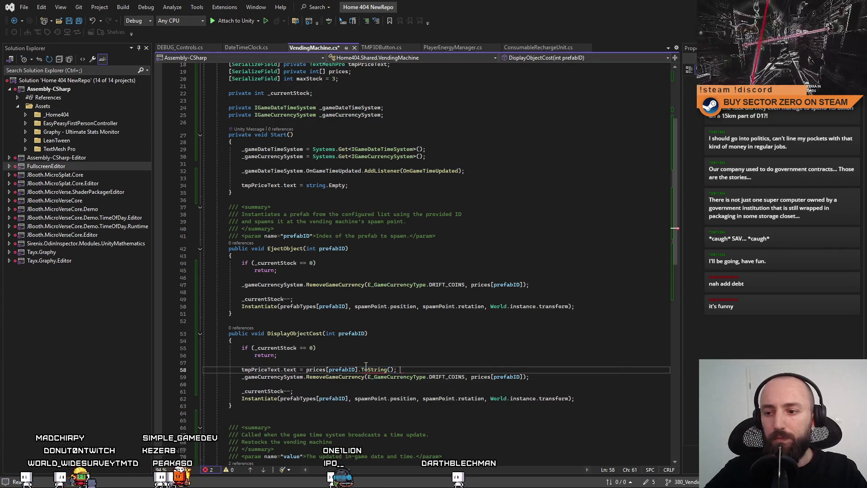
type("\"\"")
type("\" DC\";")
Step: Delete the copied RemoveGameCurrency, stock and Instantiate lines and remove the stray semicolon
left_click(402, 362)
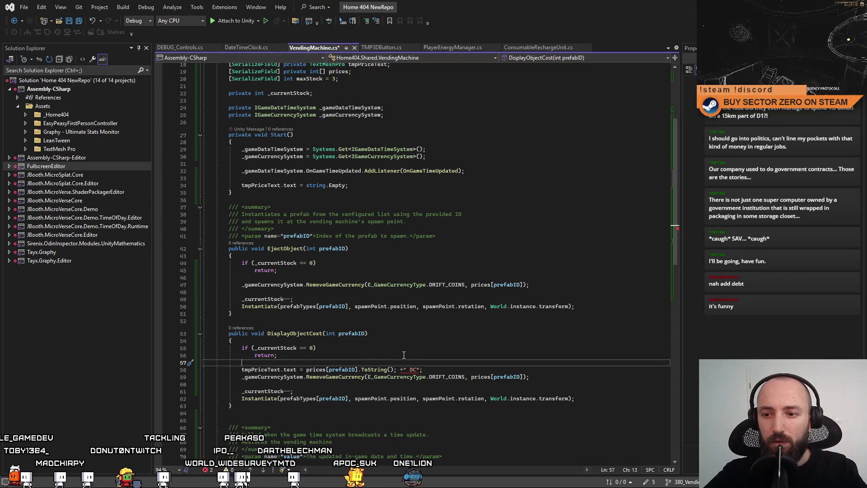
mouse_move(239, 376)
left_mouse_down()
mouse_move(533, 379)
mouse_move(600, 401)
left_mouse_up()
key("Delete")
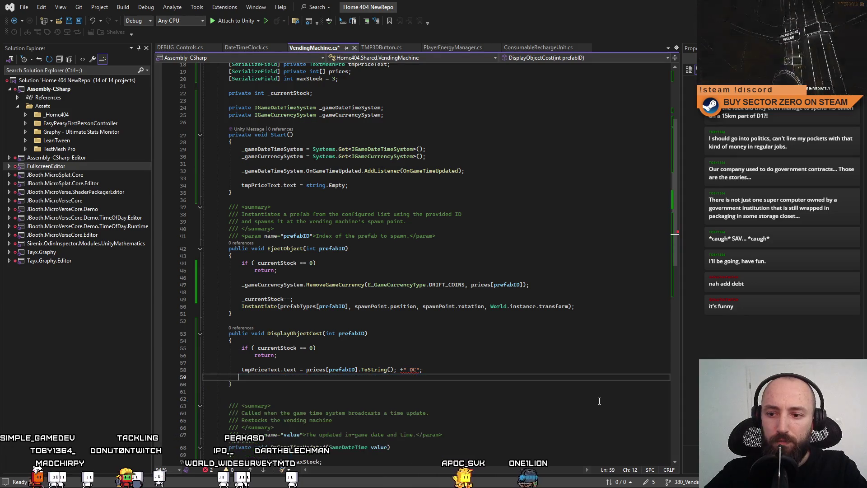
key("BackSpace")
left_click(450, 331)
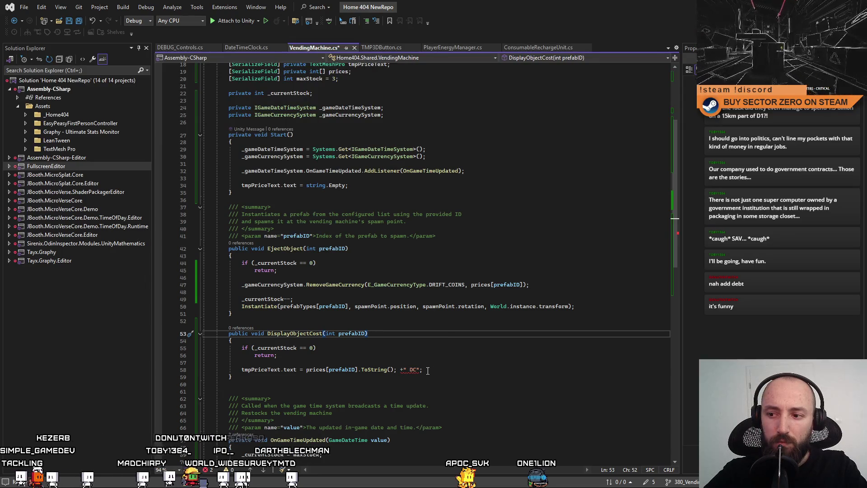
mouse_move(409, 371)
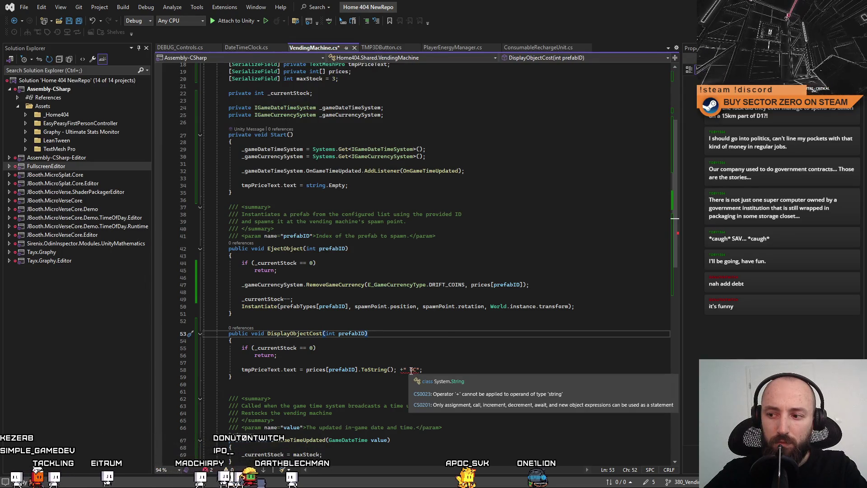
left_click(399, 370)
key("BackSpace")
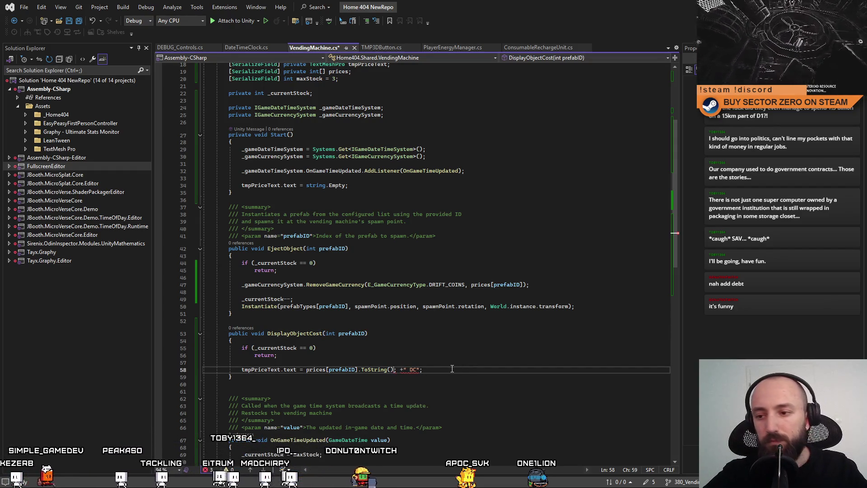
left_click(452, 369)
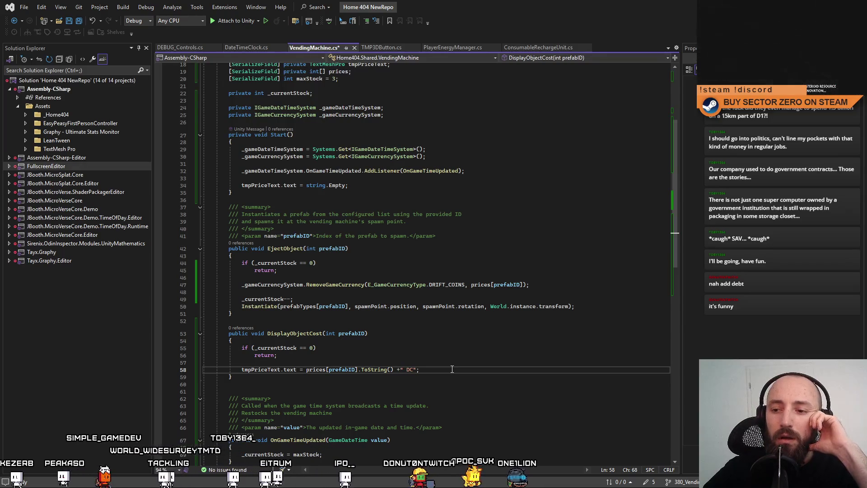
left_click(353, 347)
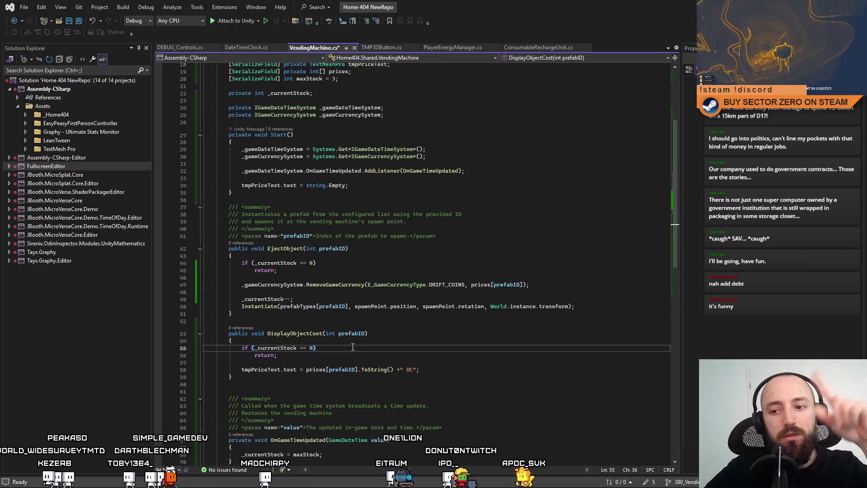
type("{ }")
Step: Wrap the stock check's return statement in a braced if block
key("Return")
type("{")
key("Return")
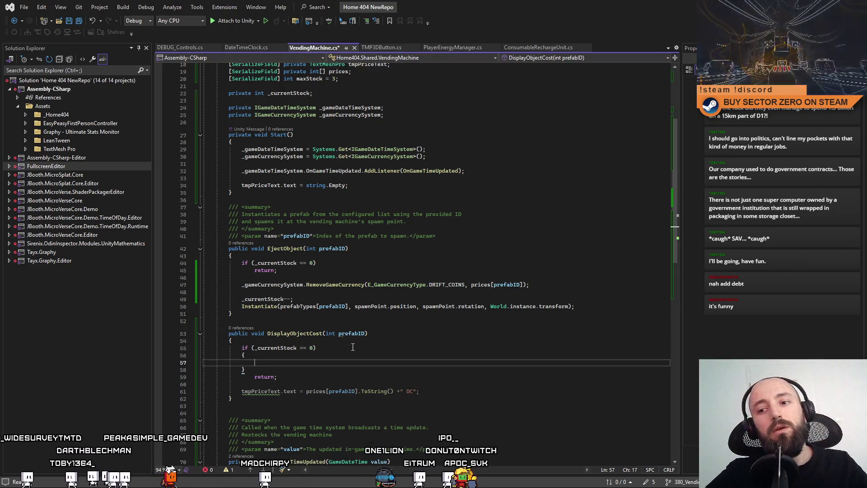
left_click(377, 313)
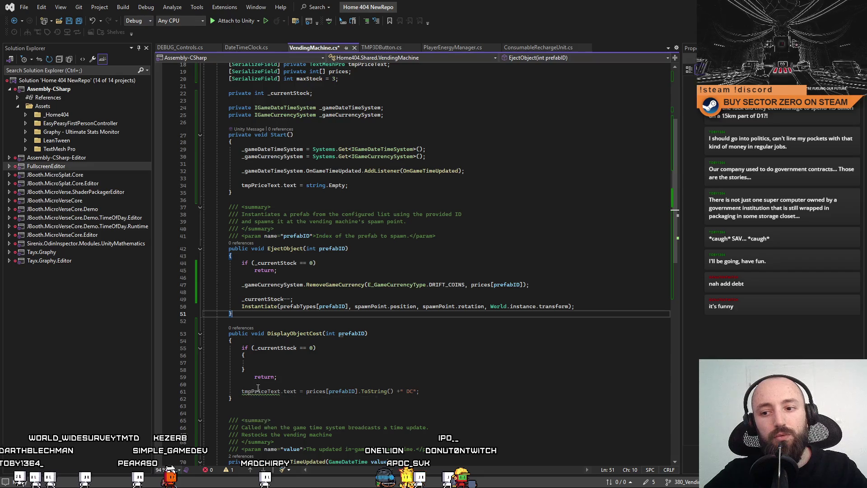
left_click_drag(248, 377, 311, 378)
key("ctrl+x")
key("Up")
key("Up")
key("ctrl+v")
key("Up")
key("Return")
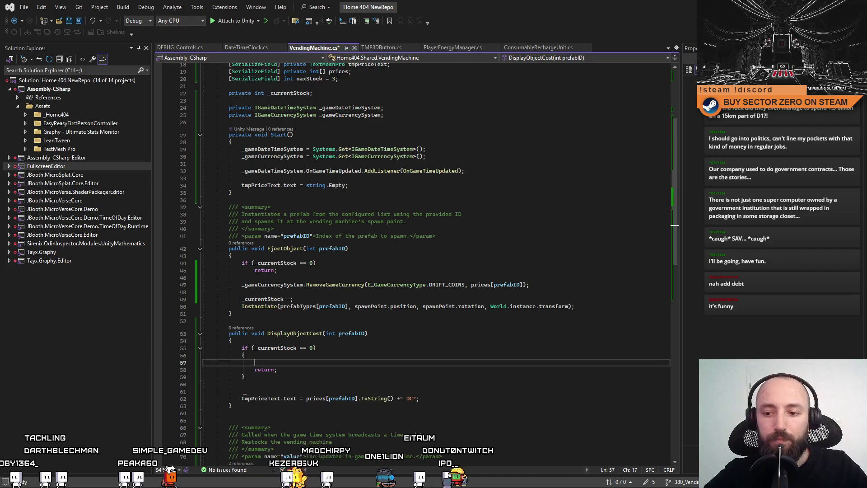
Step: Inside the if block, set tmpPriceText.text to "OUT OF STOCK" before returning
left_click_drag(242, 398, 297, 399)
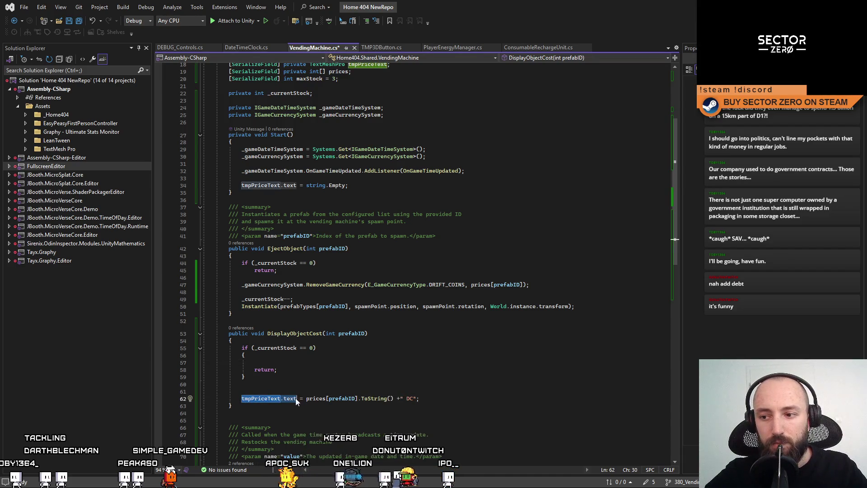
key("ctrl+c")
left_click(397, 362)
key("ctrl+v")
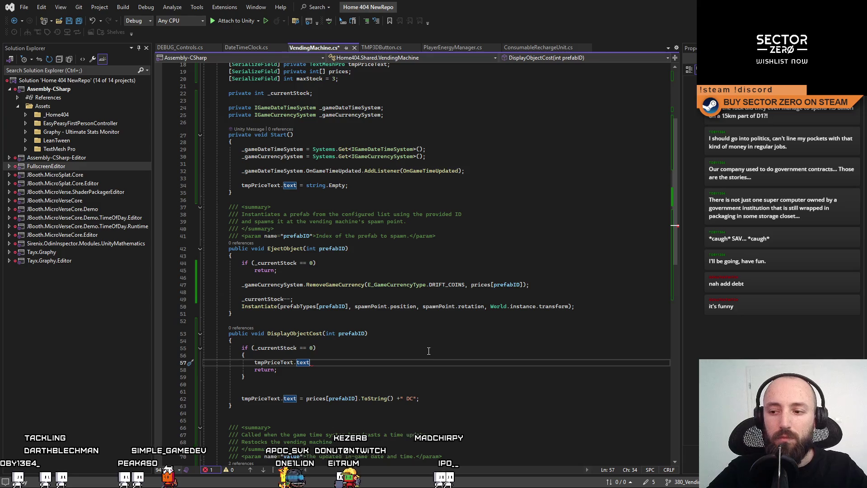
type(" = \"O")
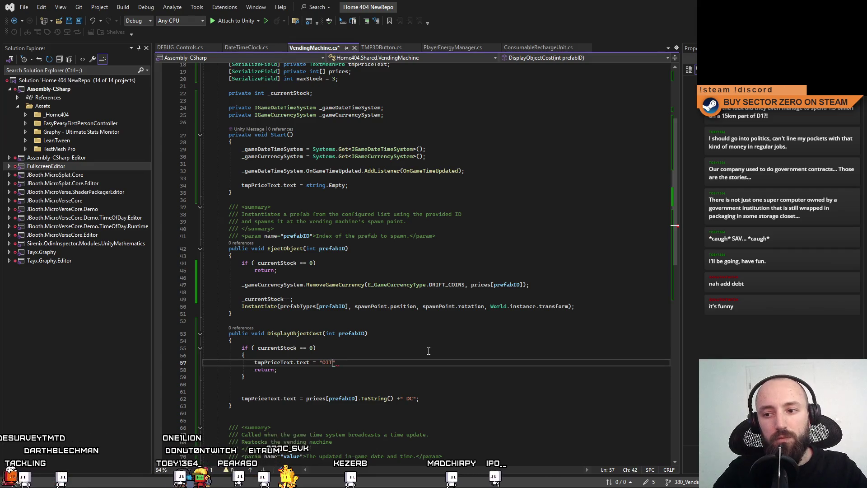
type("UT OF STOCK")
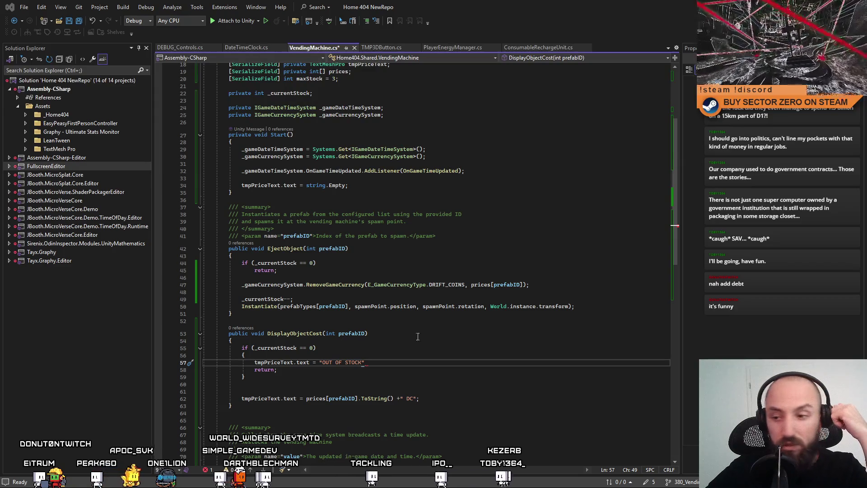
left_click(385, 351)
left_click_drag(363, 363, 324, 364)
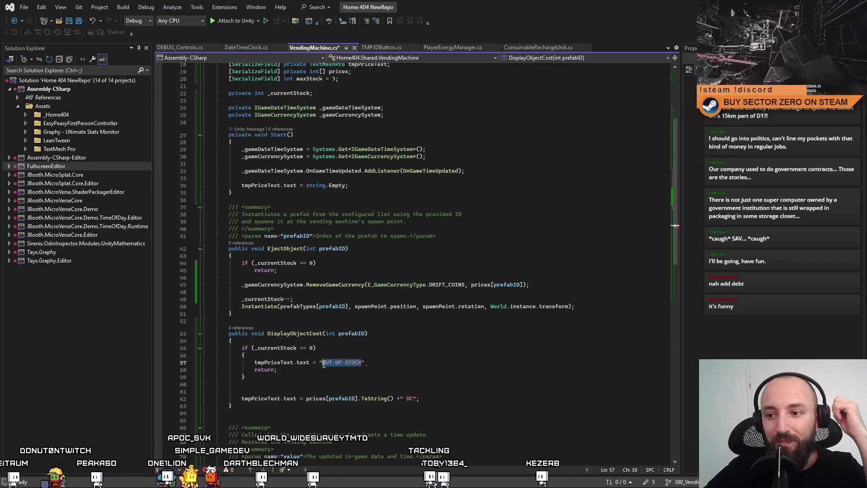
left_click(404, 360)
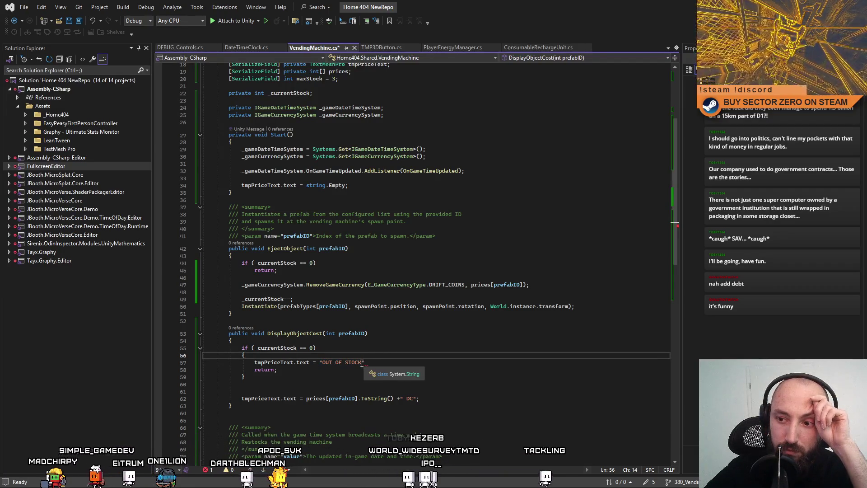
left_click_drag(362, 362, 335, 365)
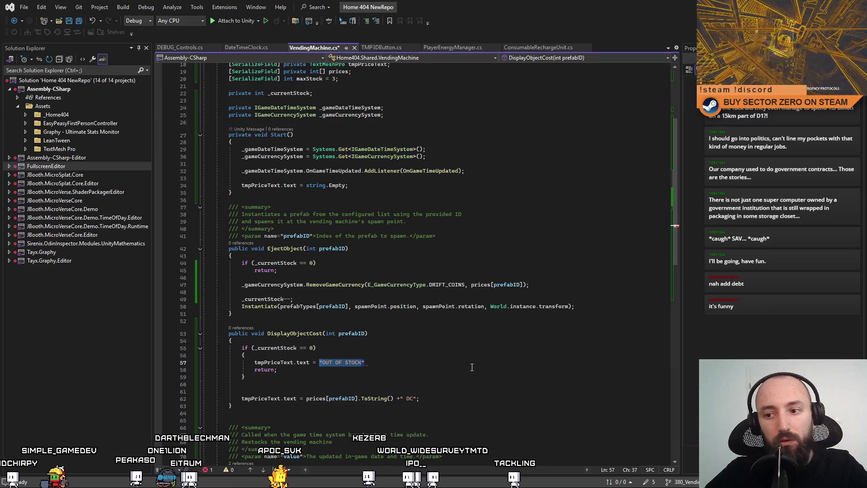
key("Right")
key("BackSpace")
key("BackSpace")
key("BackSpace")
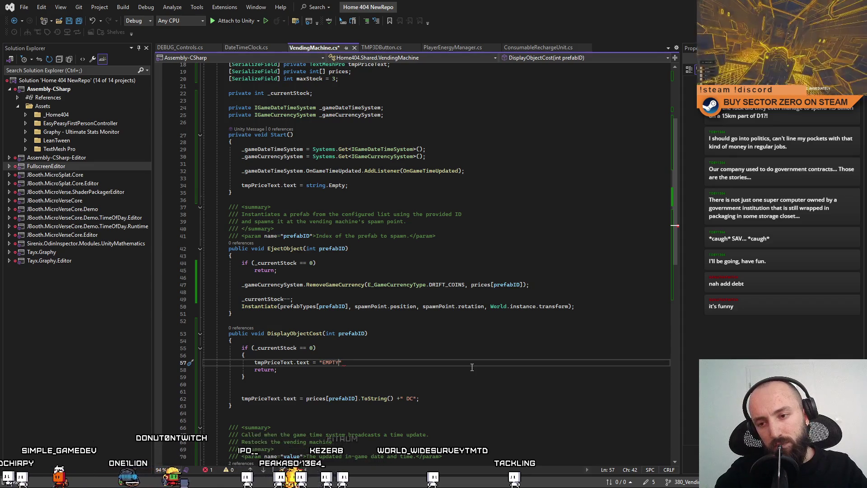
key("BackSpace")
key("BackSpace")
key("BackSpace")
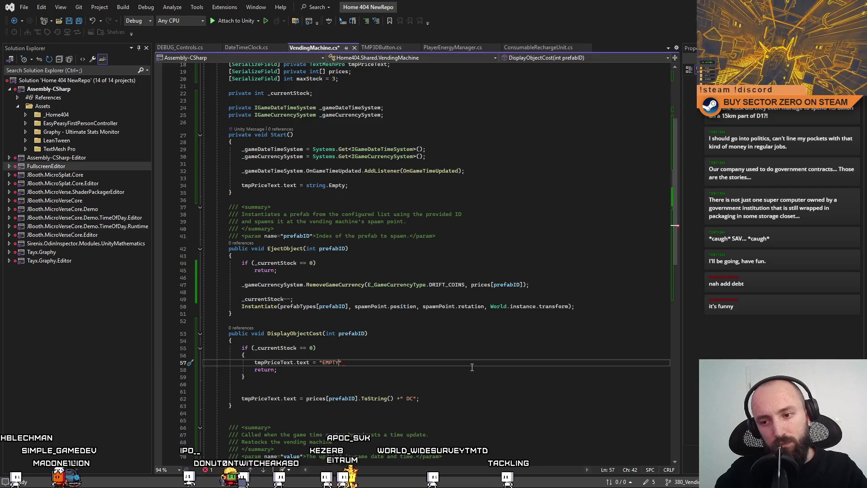
type("OUT OF STOCK")
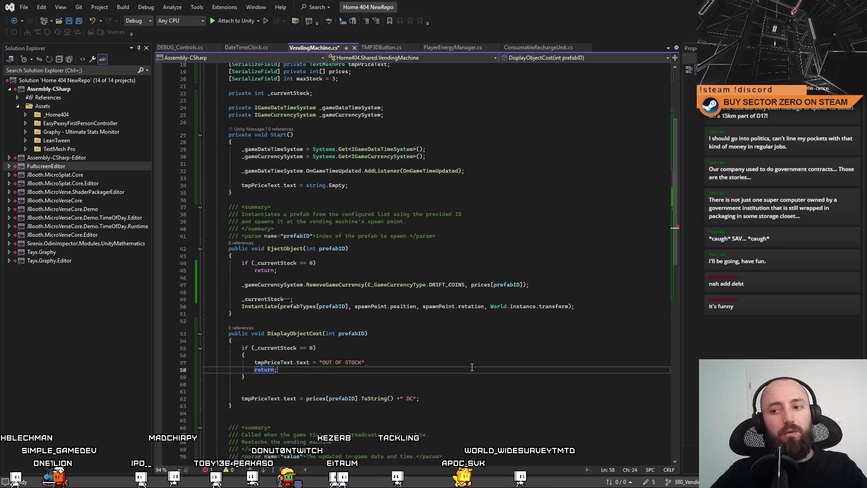
left_click(488, 361)
type(";")
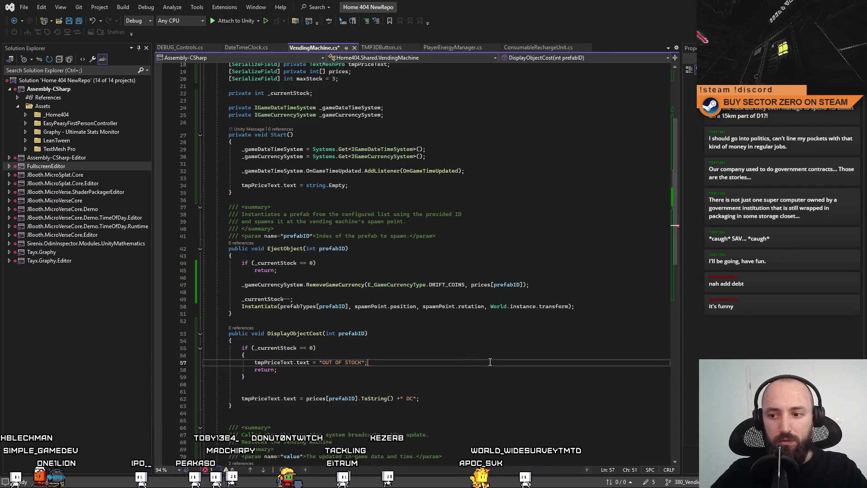
Step: Save VendingMachine.cs
left_click(476, 348)
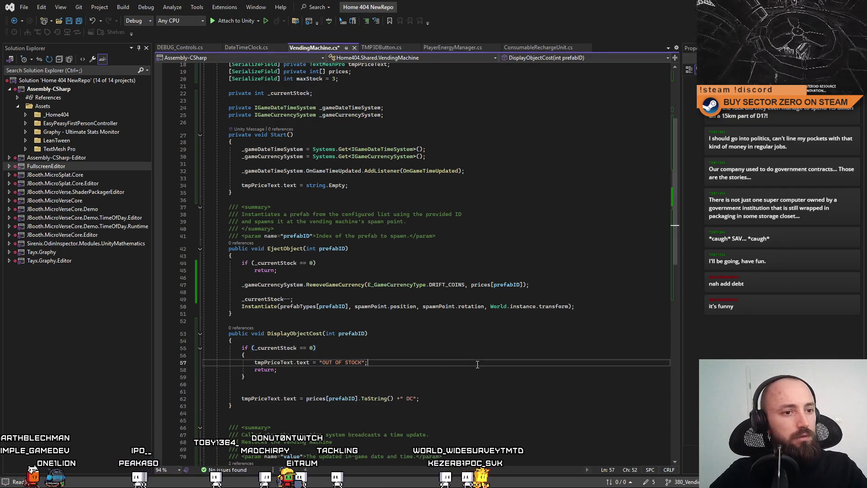
left_click(478, 363)
left_click(470, 340)
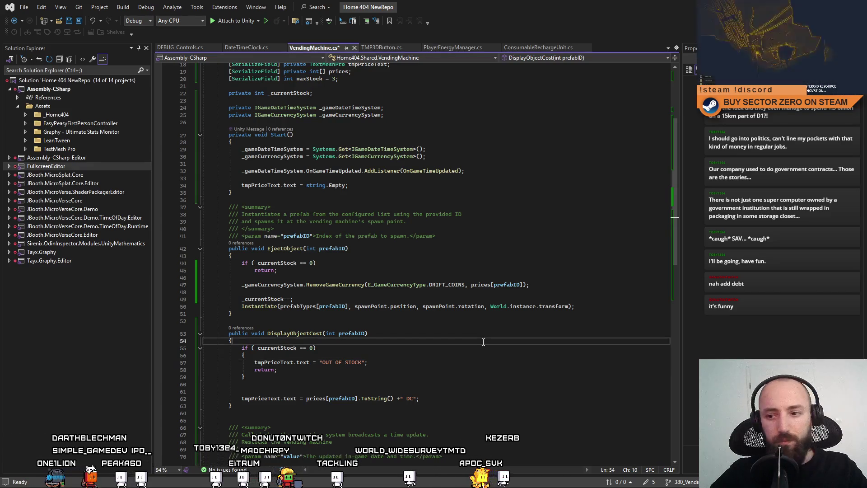
left_click(465, 362)
left_click(459, 347)
left_click(454, 356)
key("ctrl+s")
left_click(462, 344)
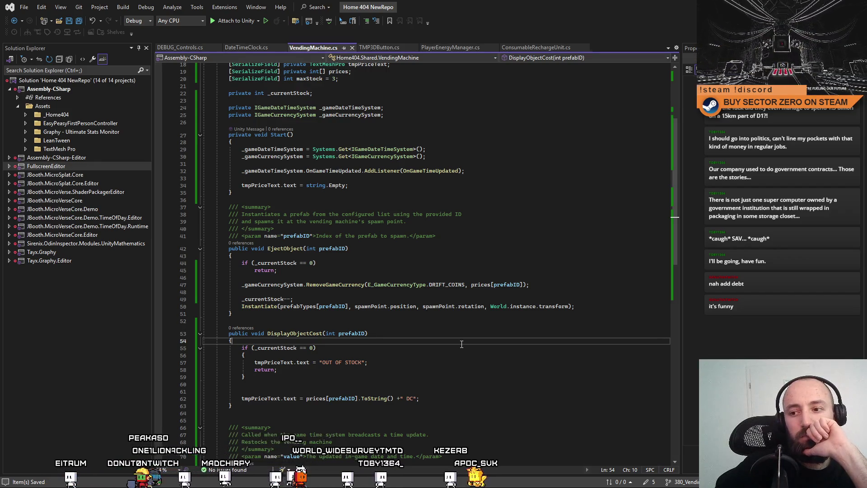
left_click(478, 356)
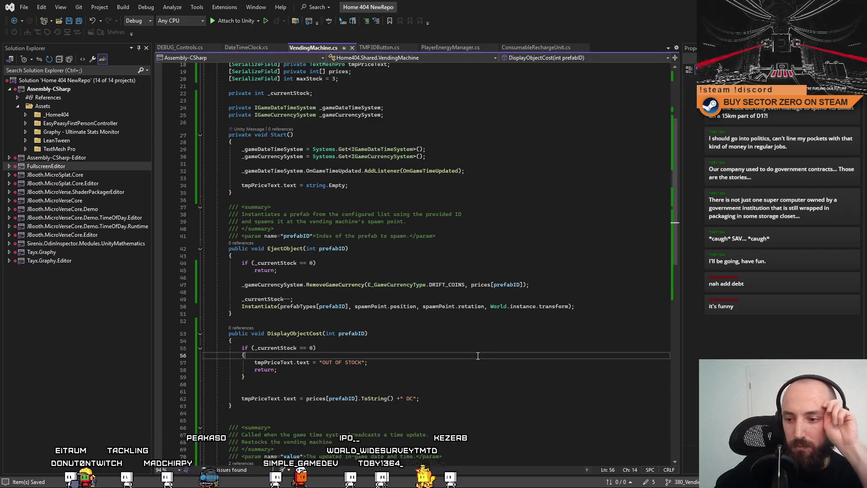
Step: After EjectObject's Instantiate call, add if (_currentStock == 0) setting tmpPriceText.text to "OUT OF STOCK"
left_click(470, 375)
left_click(473, 399)
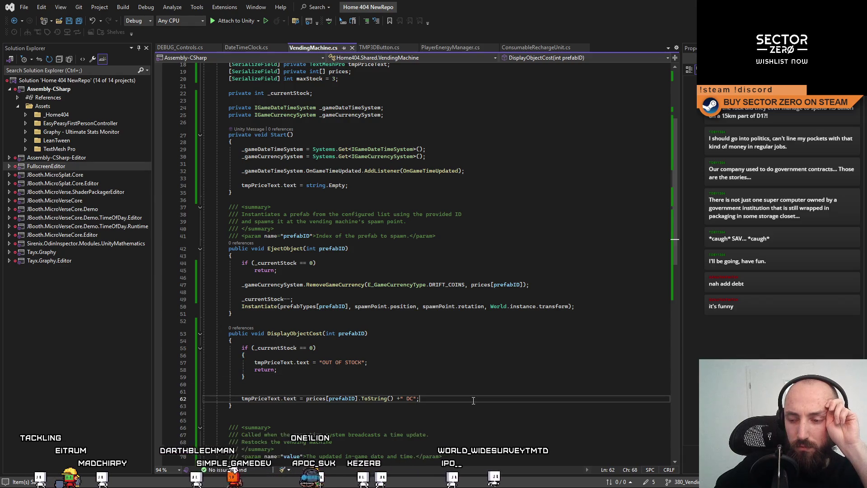
left_click(515, 370)
left_click(457, 363)
scroll(458, 363, "down", 3)
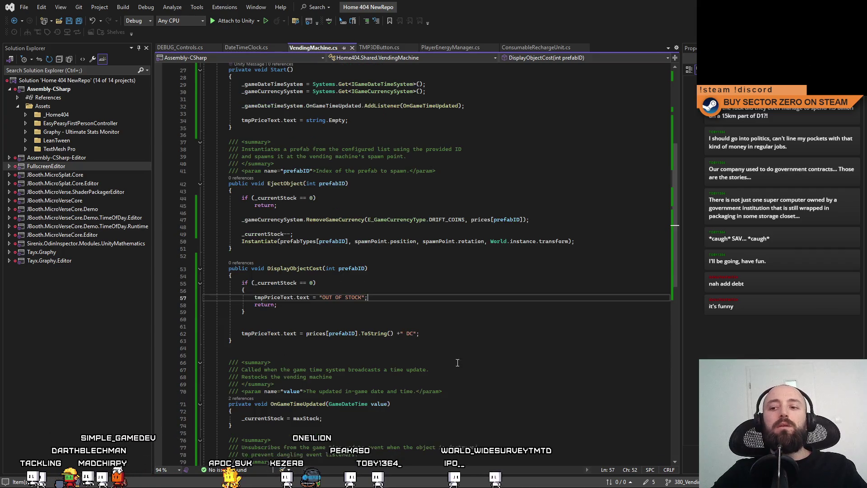
left_click_drag(254, 297, 374, 297)
left_click(375, 298)
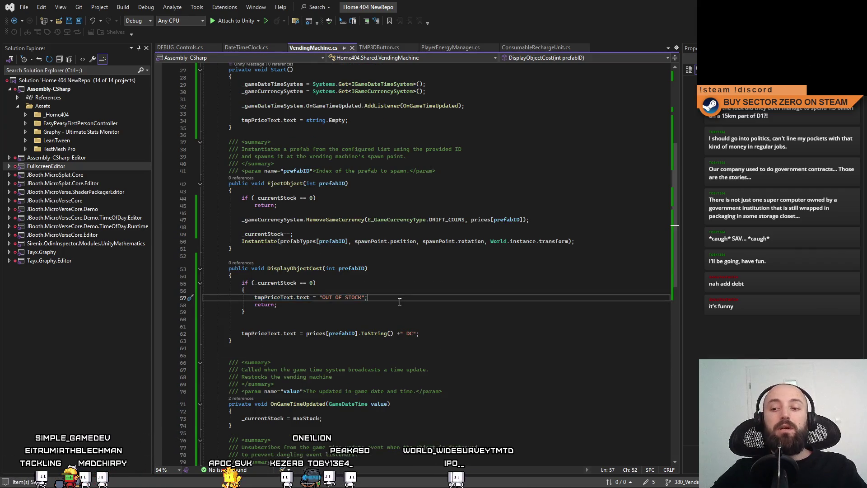
scroll(424, 343, "down", 1)
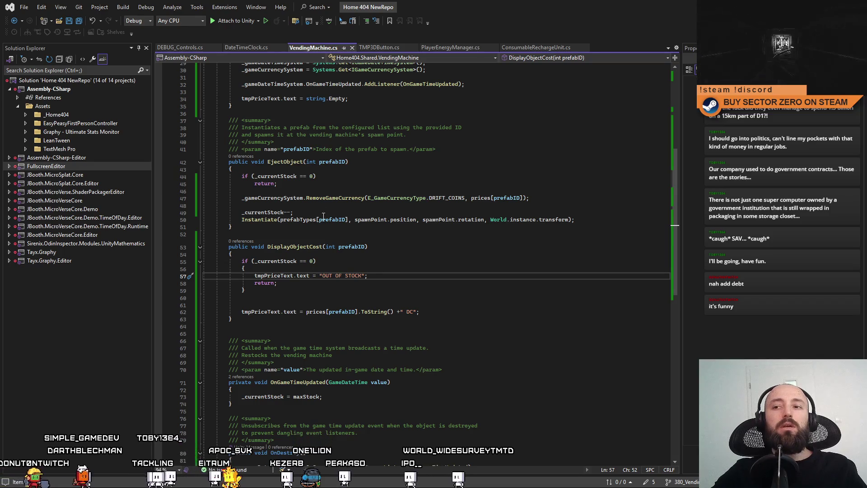
left_click(596, 220)
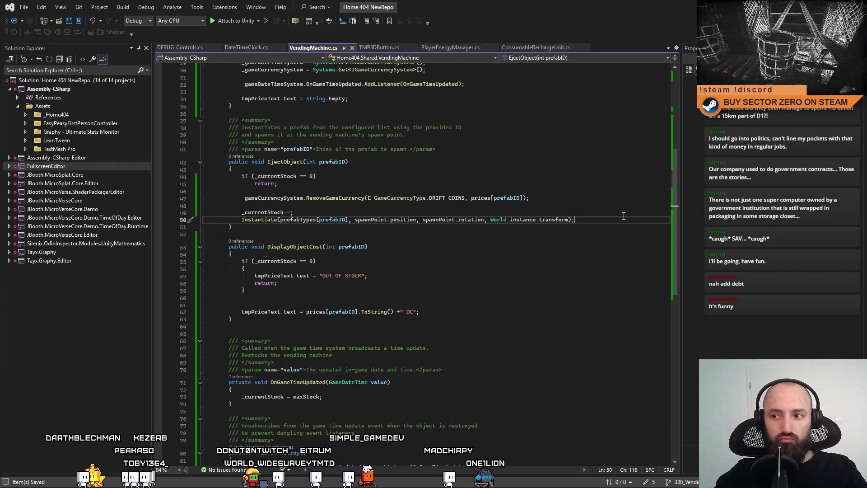
key("Return")
key("Return")
type("if(")
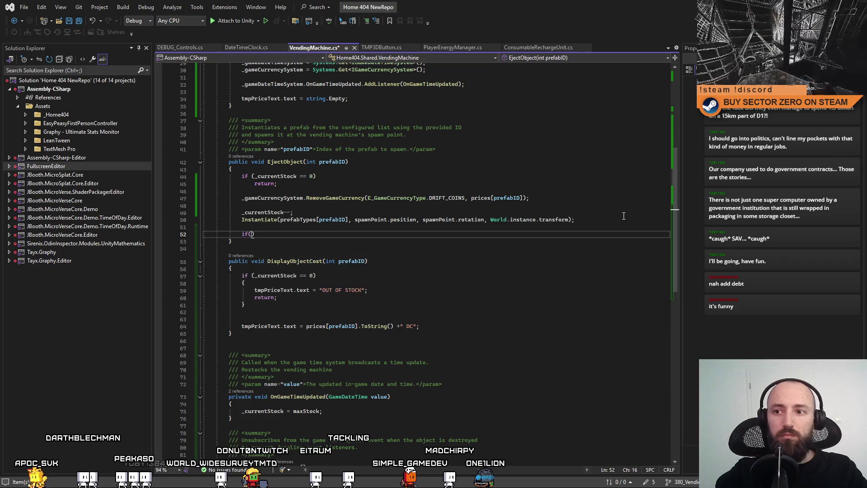
type("_")
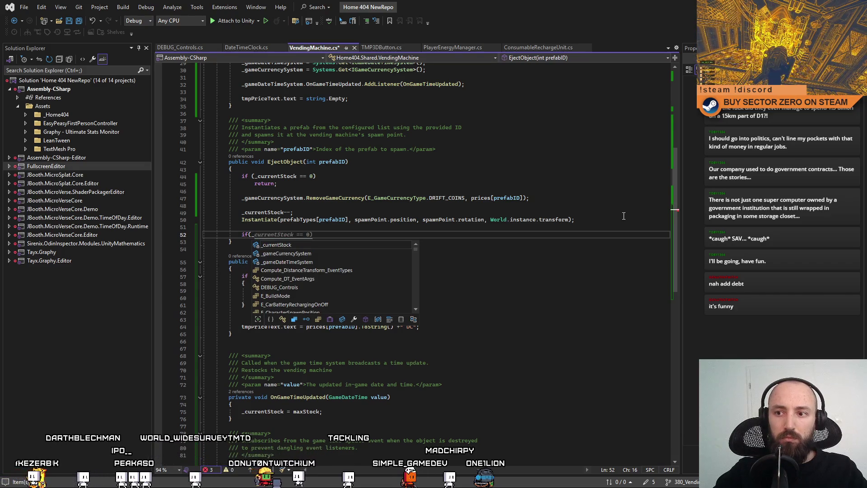
key("Tab")
key("Return")
key("Tab")
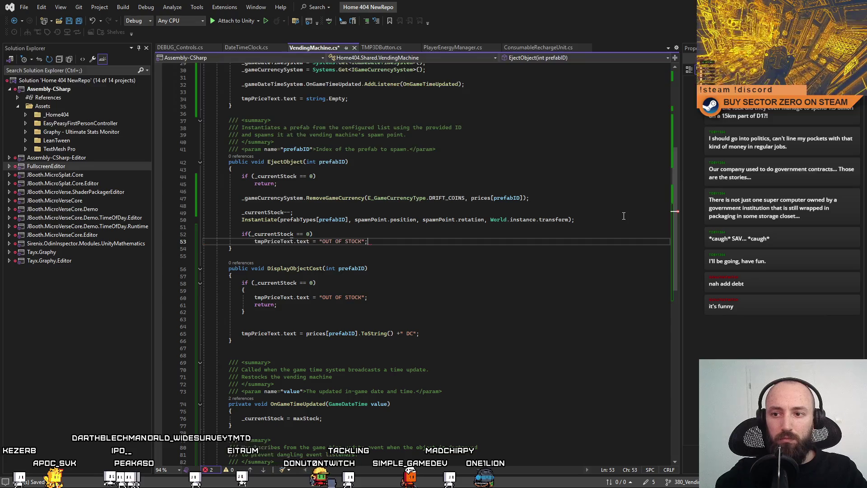
Step: Delete the extra blank line before the price line in DisplayObjectCost
left_click(462, 256)
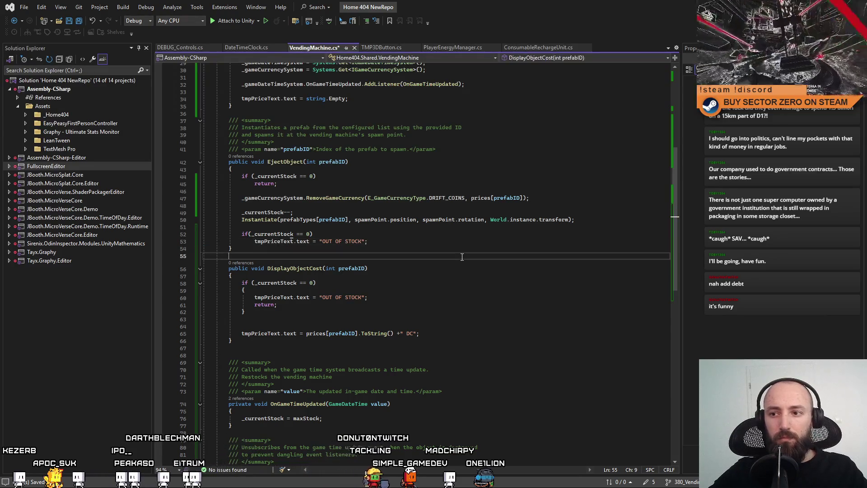
mouse_move(677, 214)
left_mouse_down()
mouse_move(683, 244)
mouse_move(686, 215)
left_mouse_up()
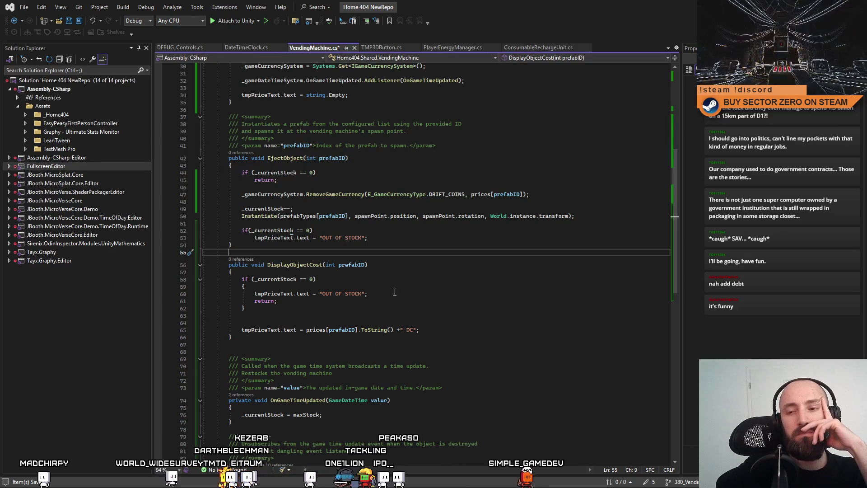
left_click_drag(259, 322, 156, 318)
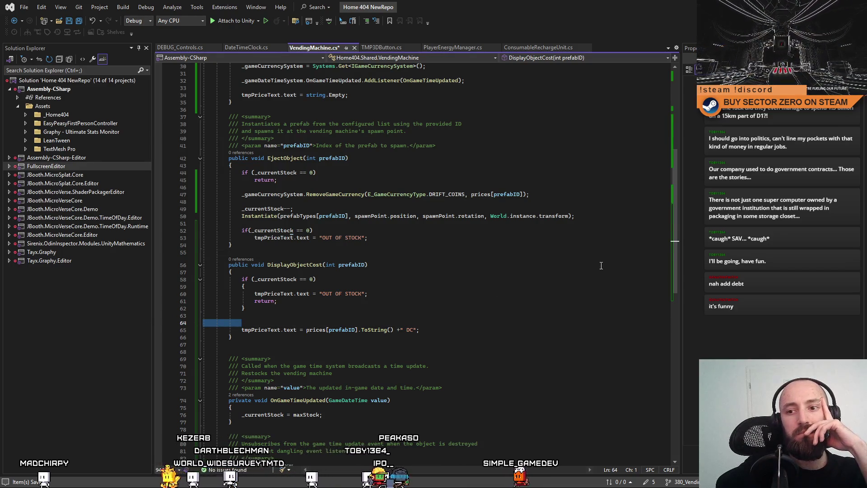
key("BackSpace")
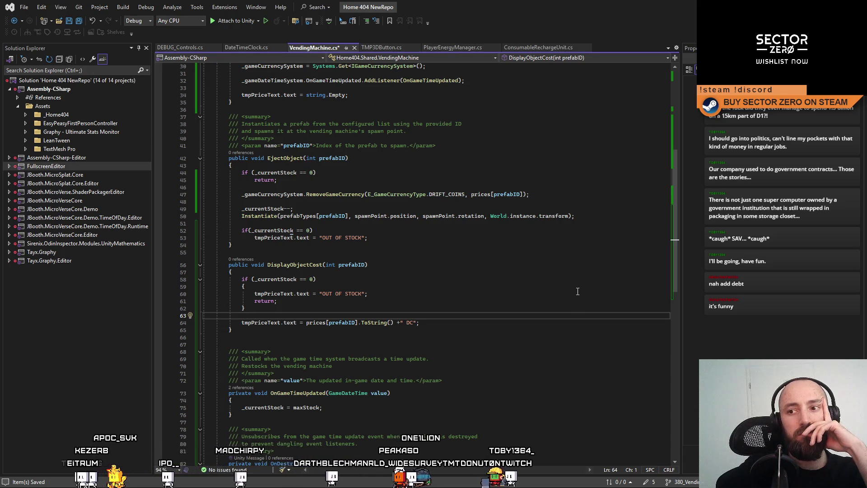
left_click(350, 329)
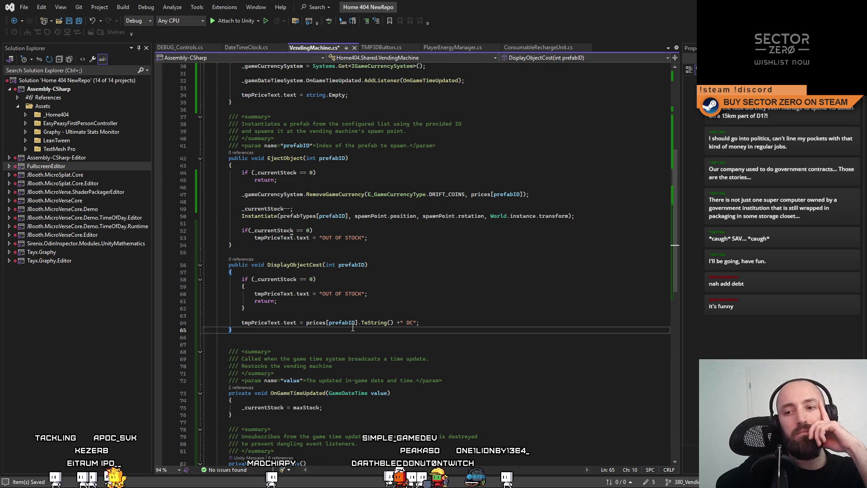
Step: Declare a new public void ResetDisplay() method after DisplayObjectCost
key("Return")
key("Return")
type("p")
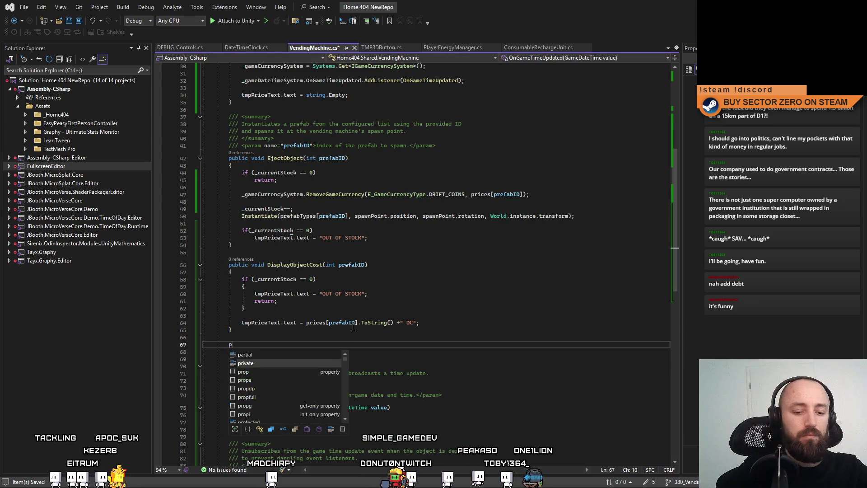
type("ublic void Reset")
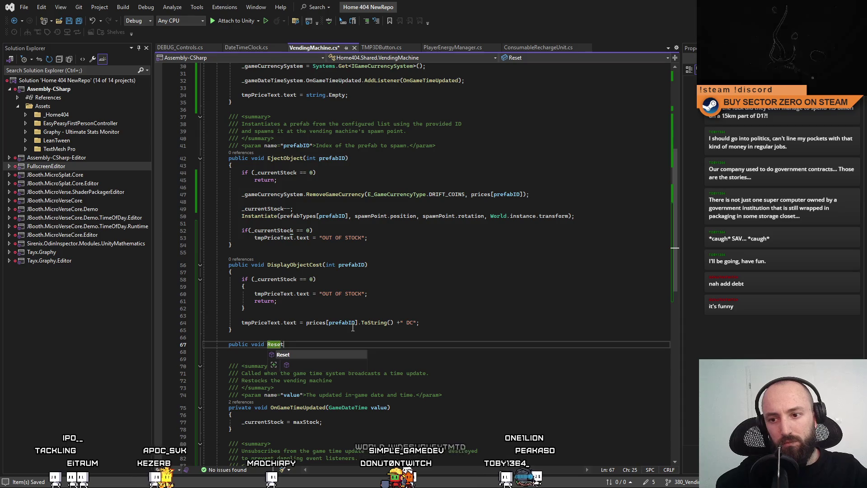
type("Display()")
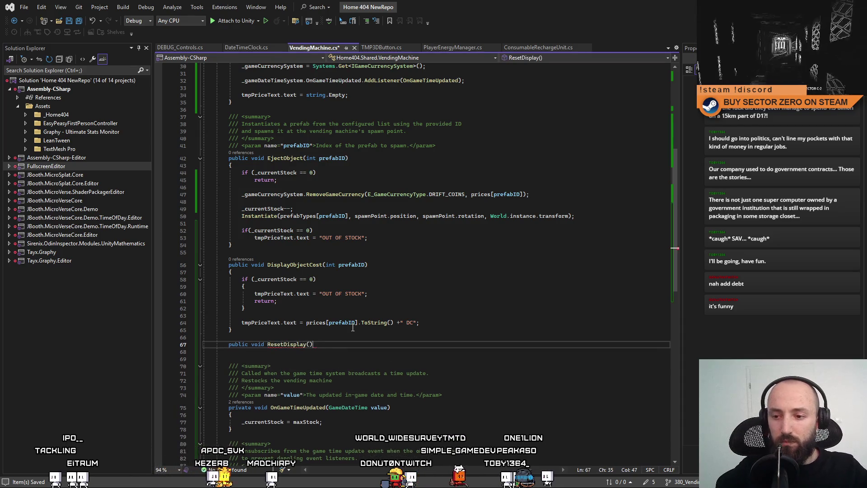
key("Return")
type("{")
key("Return")
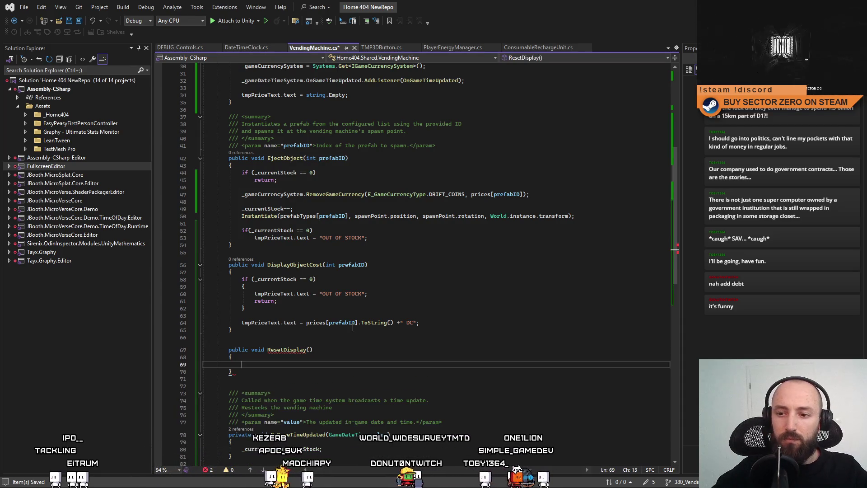
Step: Copy the OUT OF STOCK if block into ResetDisplay, removing its return line
left_click(357, 337)
left_click_drag(254, 293, 377, 292)
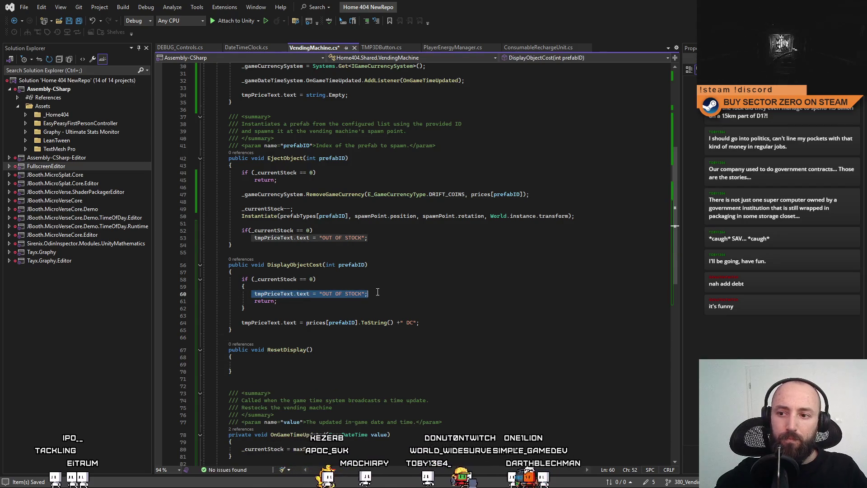
left_click_drag(241, 279, 270, 301)
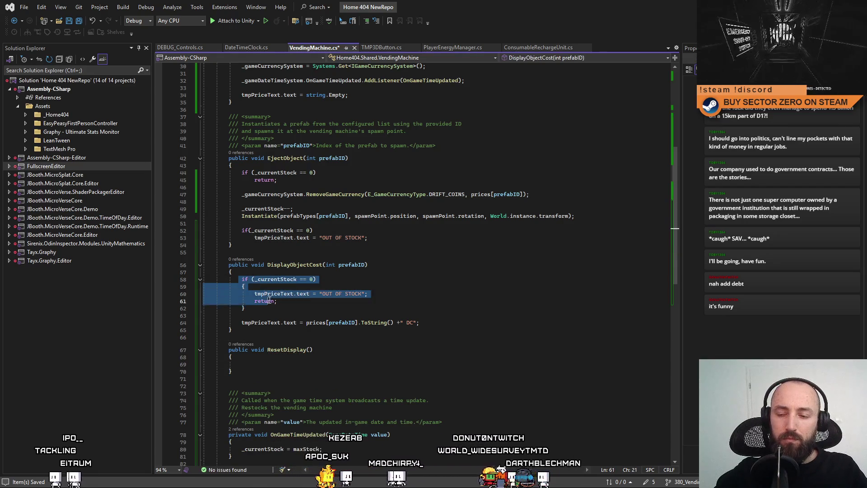
key("ctrl+c")
left_click(252, 367)
key("ctrl+v")
left_click_drag(279, 386, 162, 381)
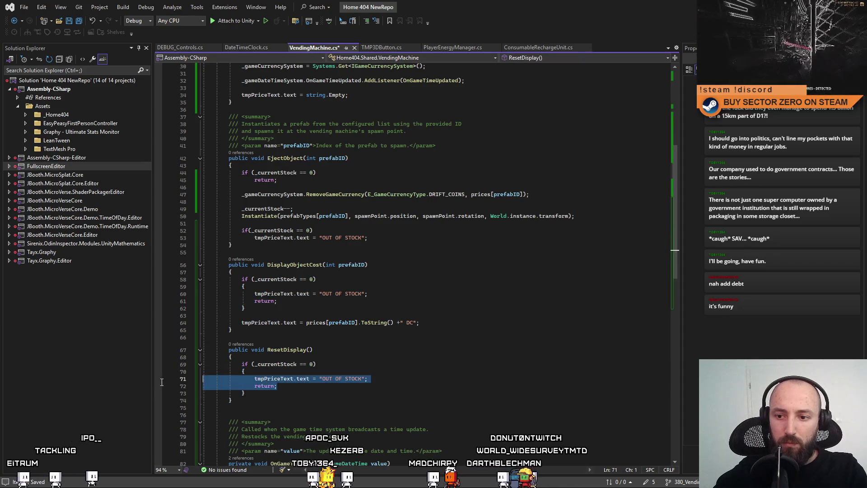
triple_click(257, 387)
key("Delete")
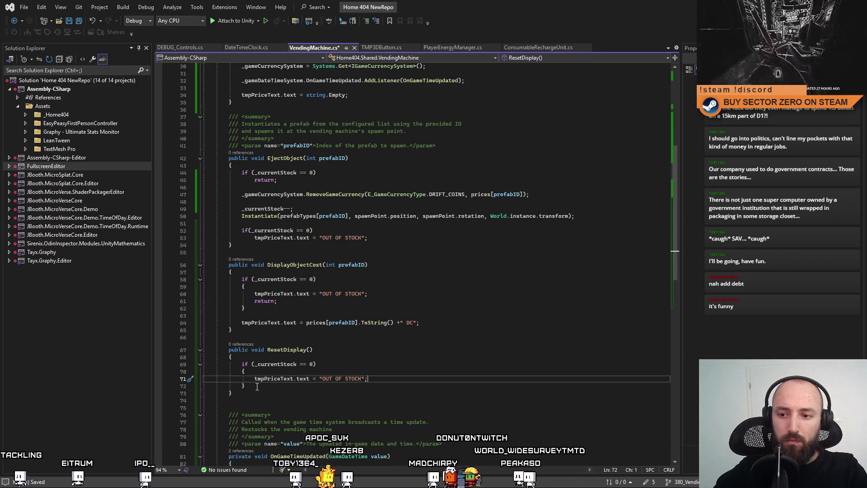
Step: Add an else branch setting tmpPriceText.text to string.Empty
key("End")
key("Return")
type("else {")
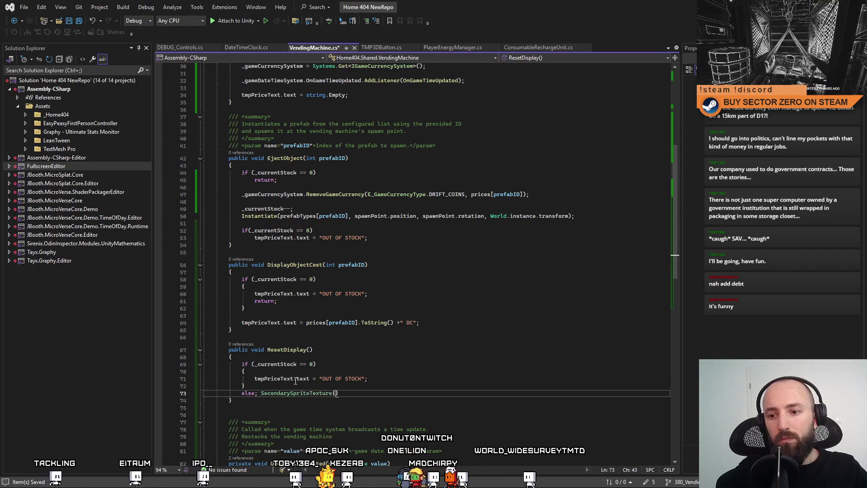
key("ctrl+z")
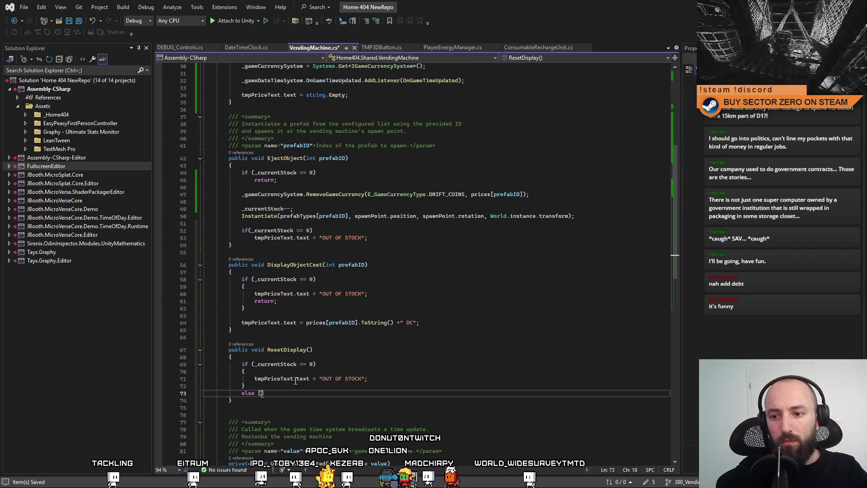
key("Return")
key("Return")
left_click_drag(254, 378, 367, 378)
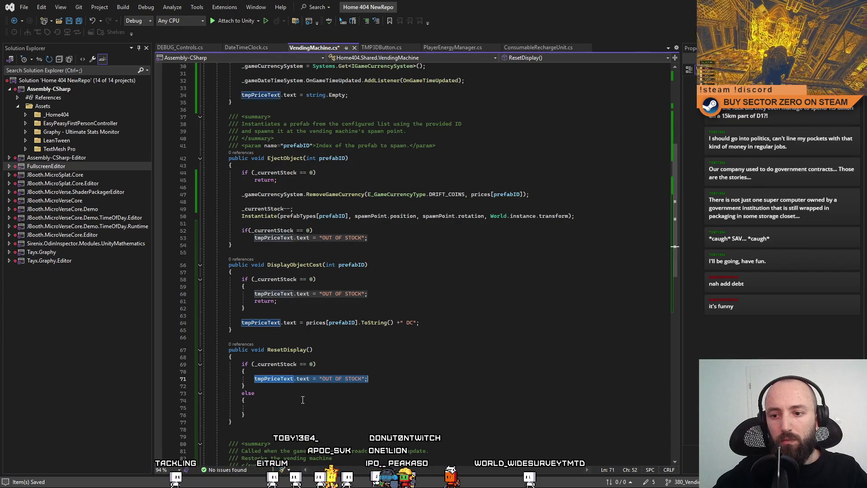
left_click(288, 408)
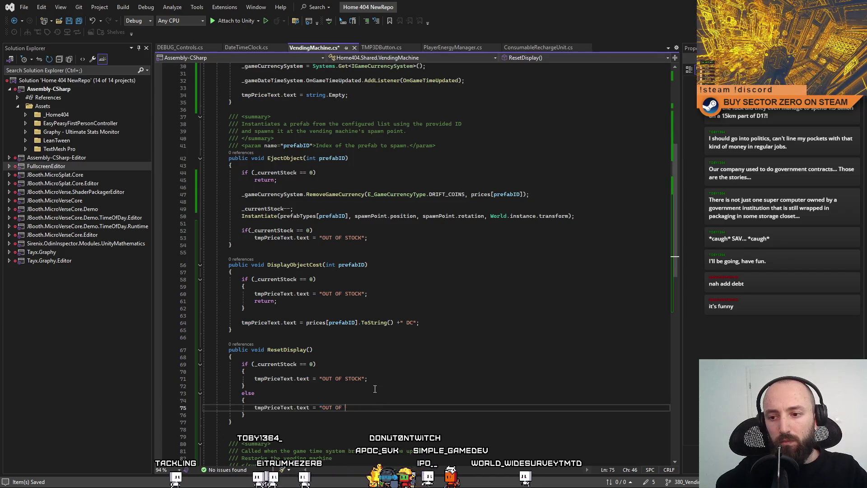
type("tring.Empty;")
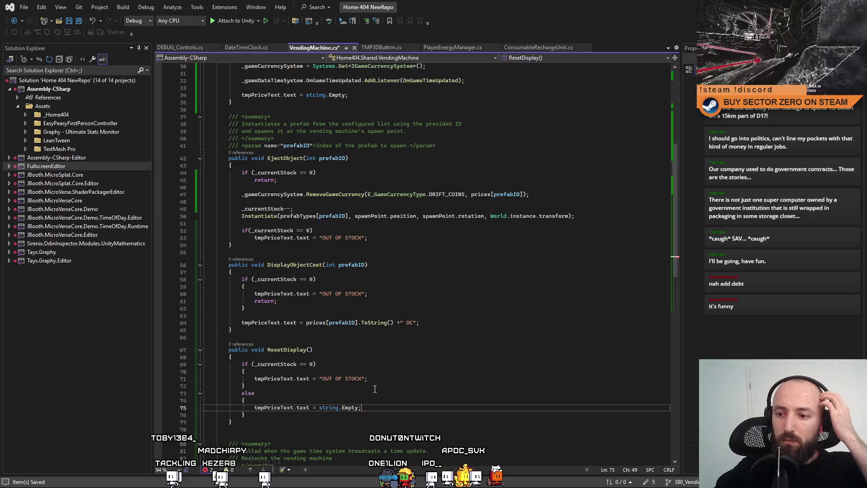
Step: Save VendingMachine.cs and return to Unity to recompile the scripts
key("ctrl+s")
left_click(436, 351)
left_click(451, 371)
left_click(530, 336)
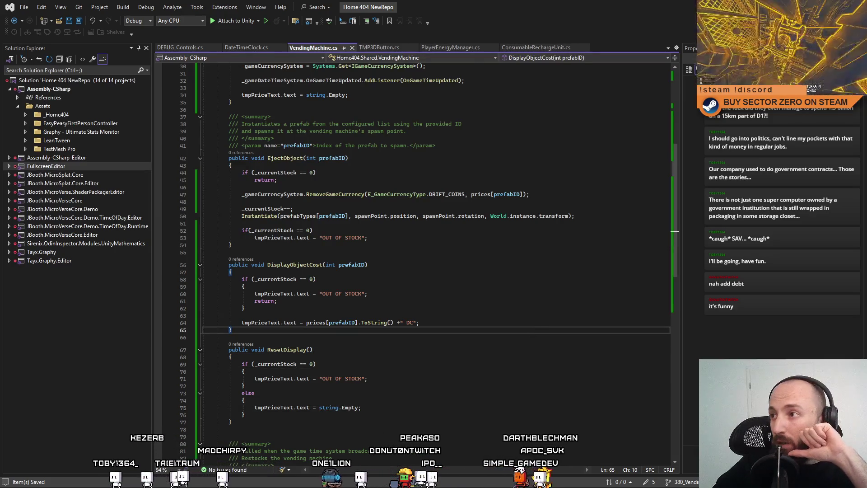
key("alt+Tab")
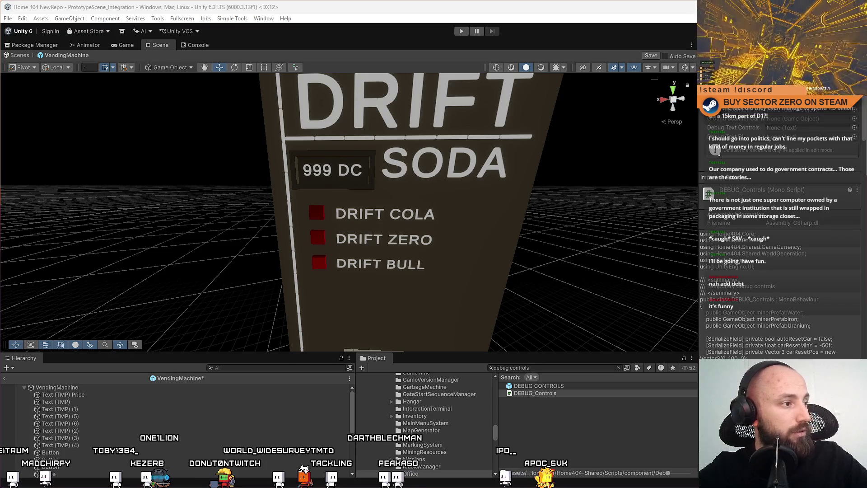
Step: Select VendingMachine and add a first Prices entry of 50
left_click(79, 387)
scroll(258, 334, "down", 3)
scroll(258, 334, "up", 3)
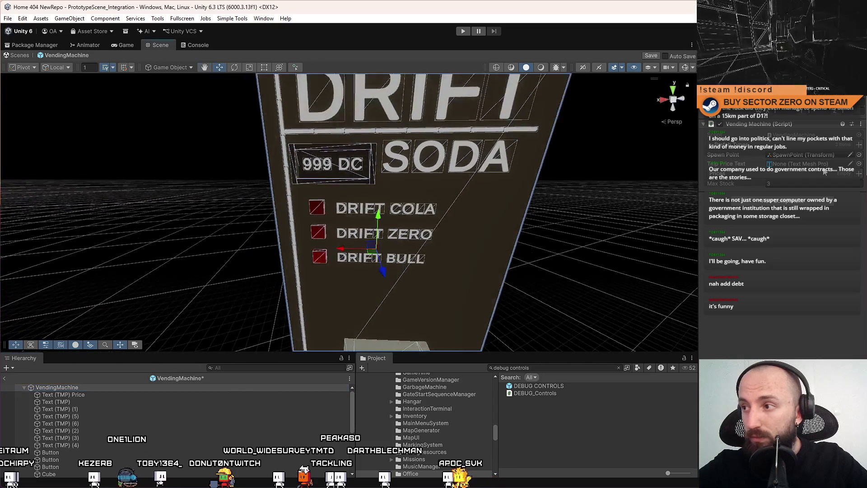
left_click(859, 174)
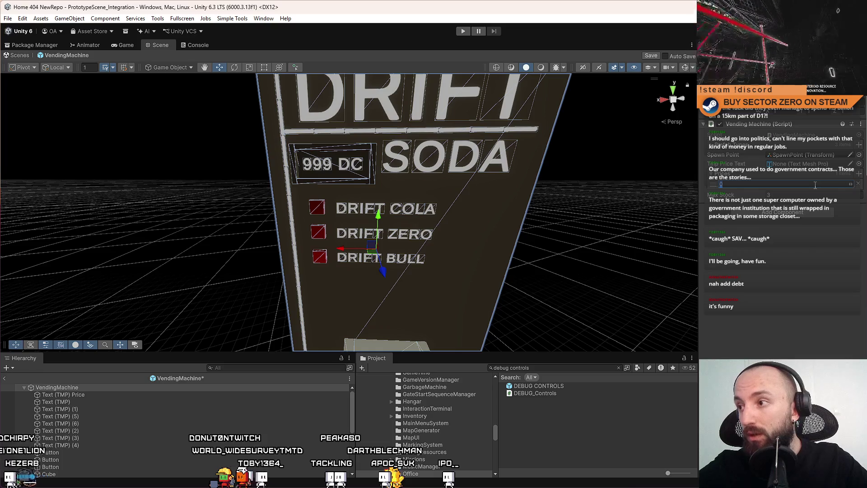
type("58")
key("BackSpace")
type("0")
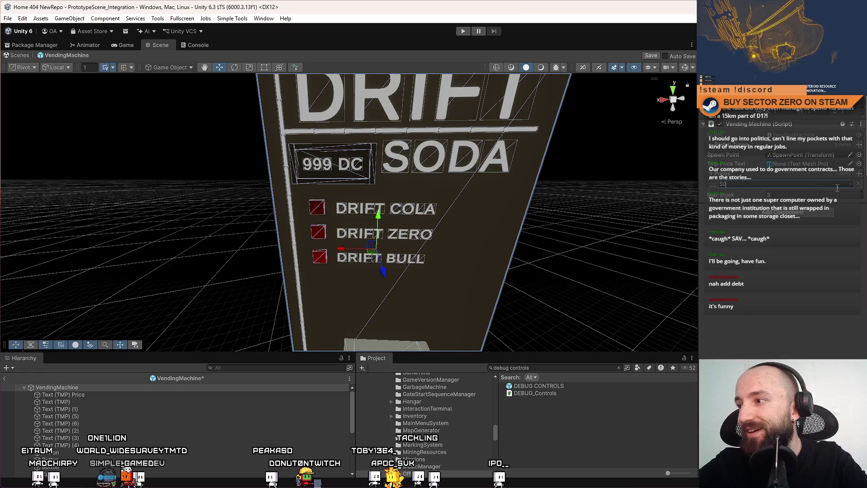
Step: Add a second price of 75 and a third entry, and change the first to 55
left_click(859, 174)
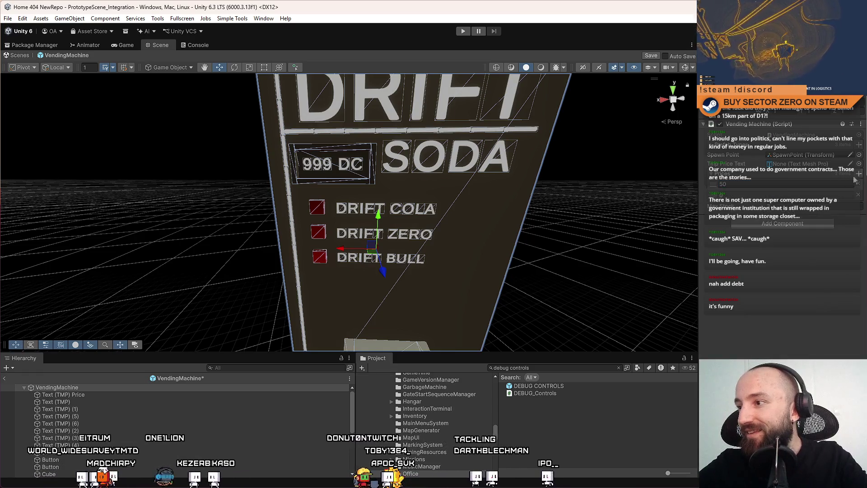
left_click(768, 196)
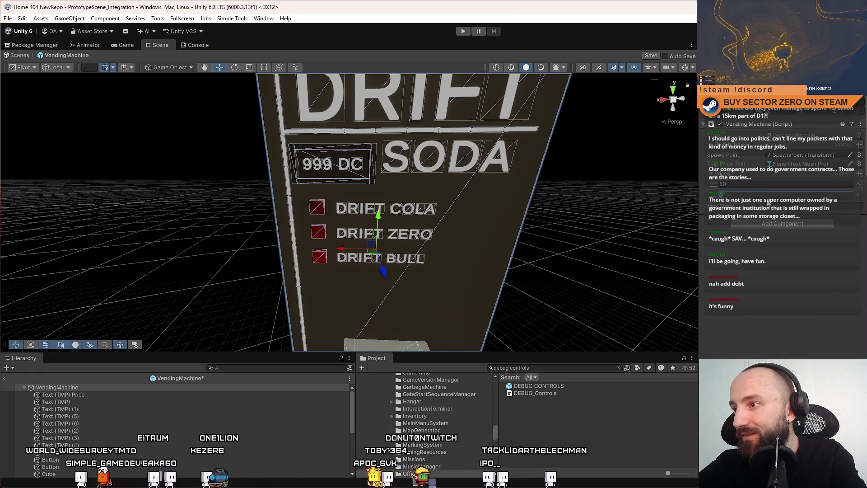
type("75")
key("Return")
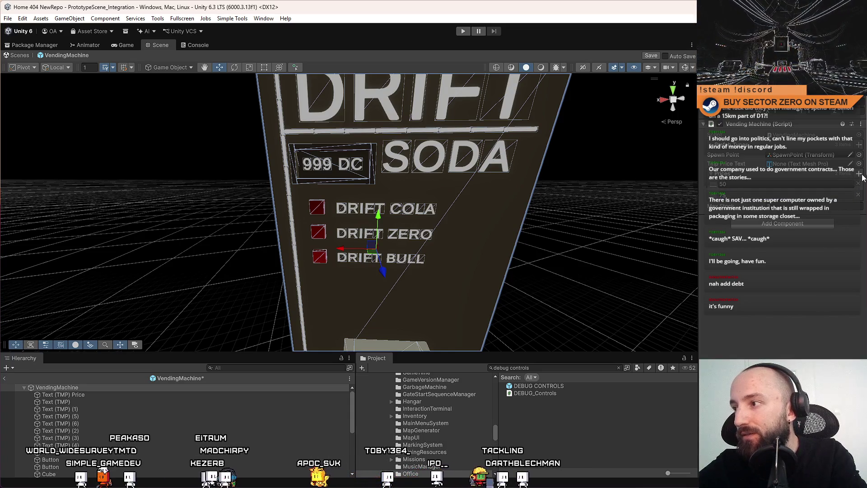
left_click(860, 175)
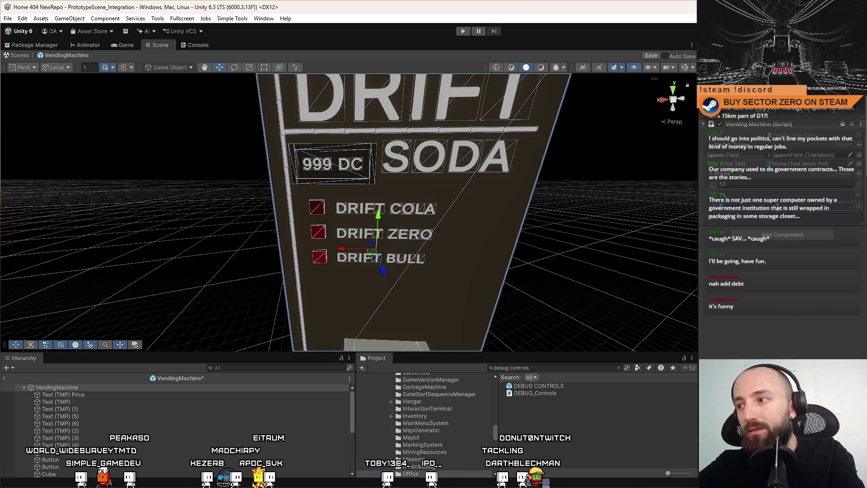
left_click(752, 185)
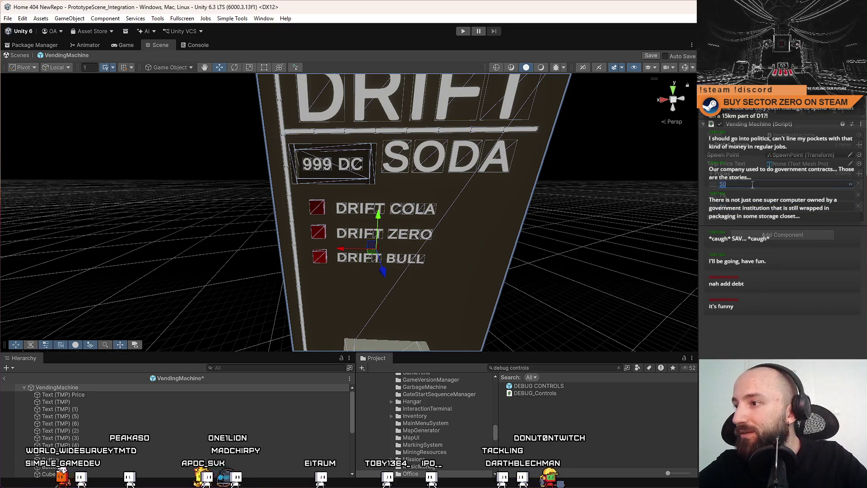
type("55")
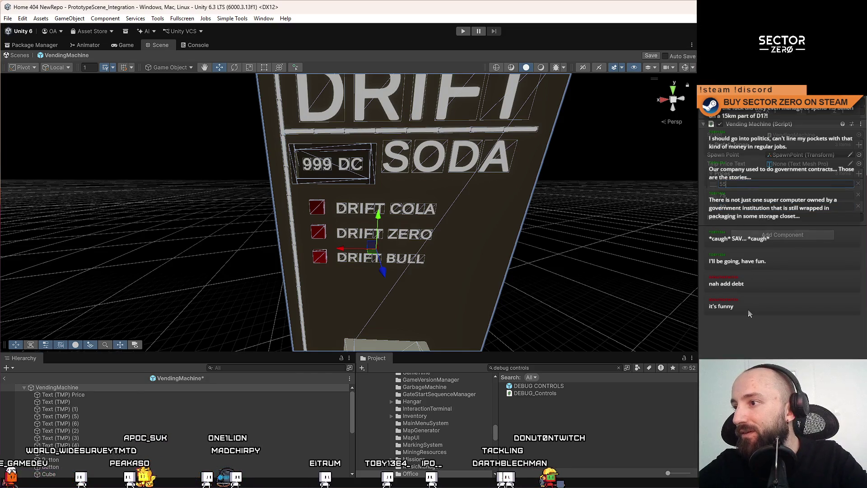
left_click(807, 218)
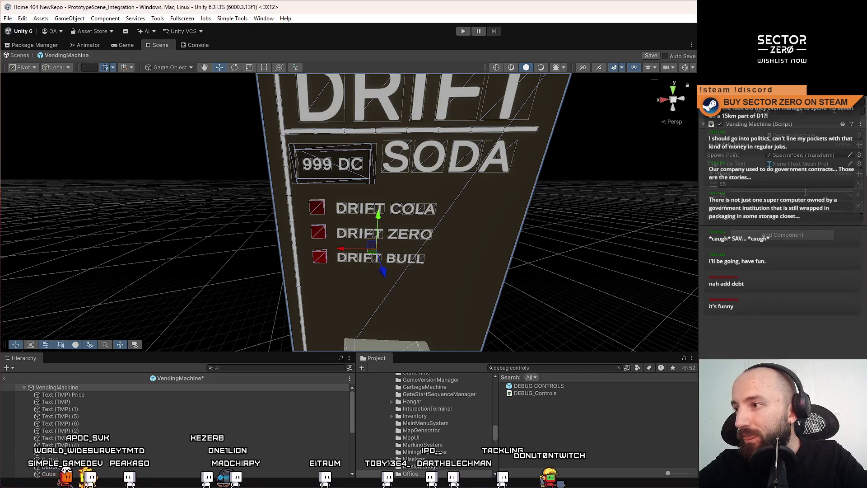
Step: Assign Text (TMP) Price to the VendingMachine's Tmp Price Text field
left_click_drag(79, 397, 808, 164)
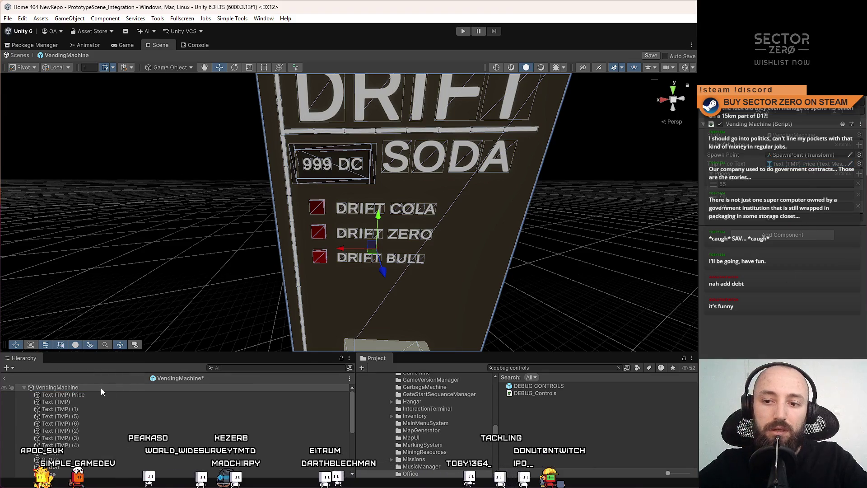
left_click(116, 389)
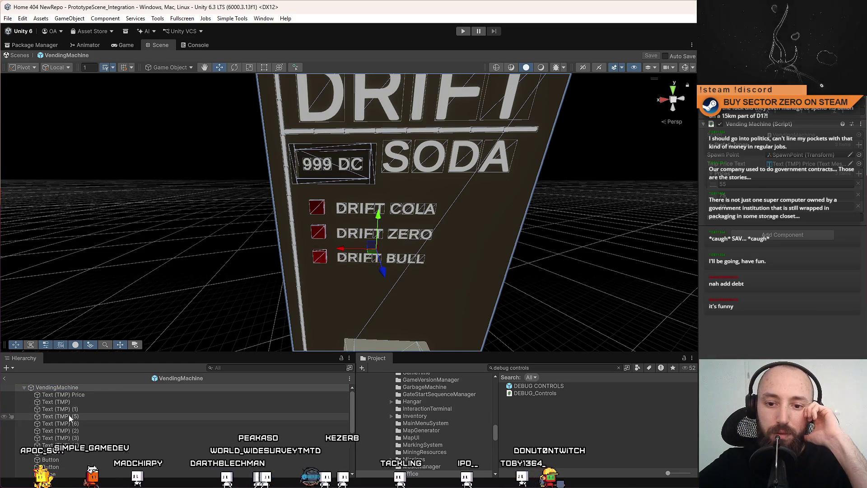
left_click(72, 450)
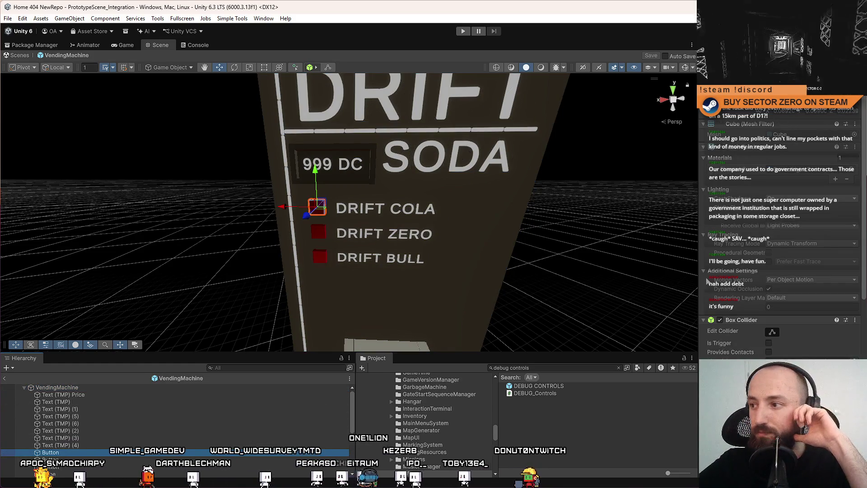
Step: Open the drink button's TMP3DButton script from its Inspector component in Visual Studio
scroll(752, 267, "down", 5)
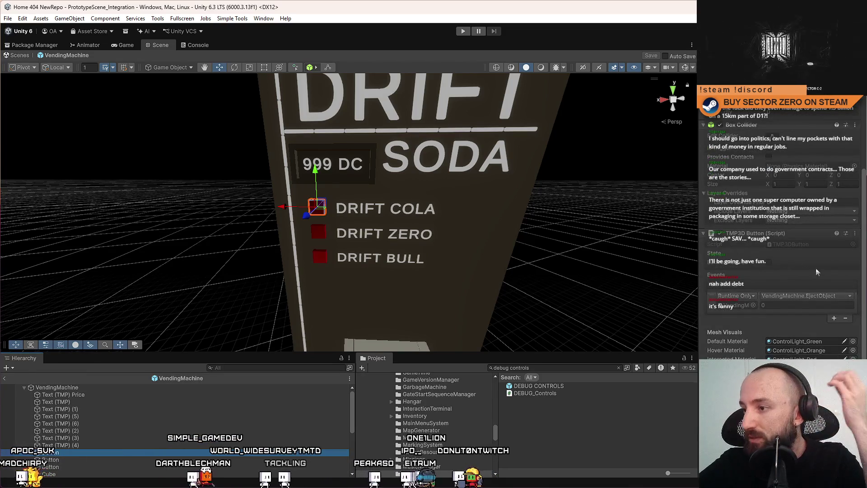
scroll(816, 270, "down", 3)
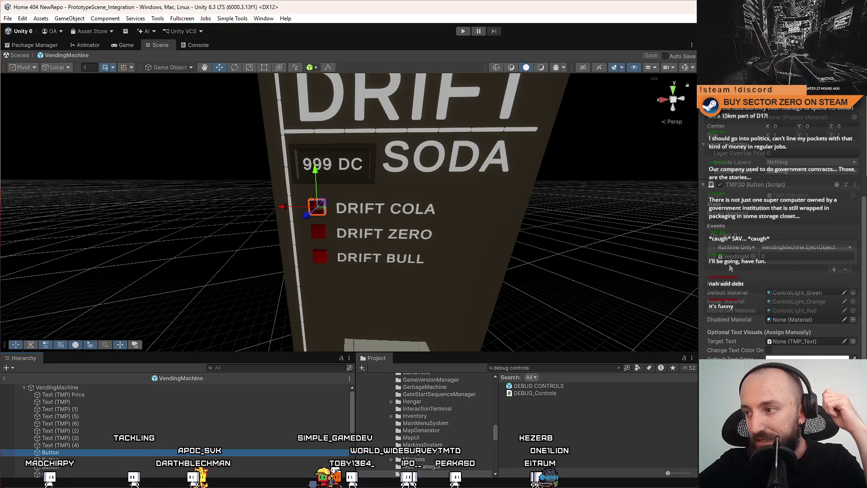
scroll(860, 239, "up", 2)
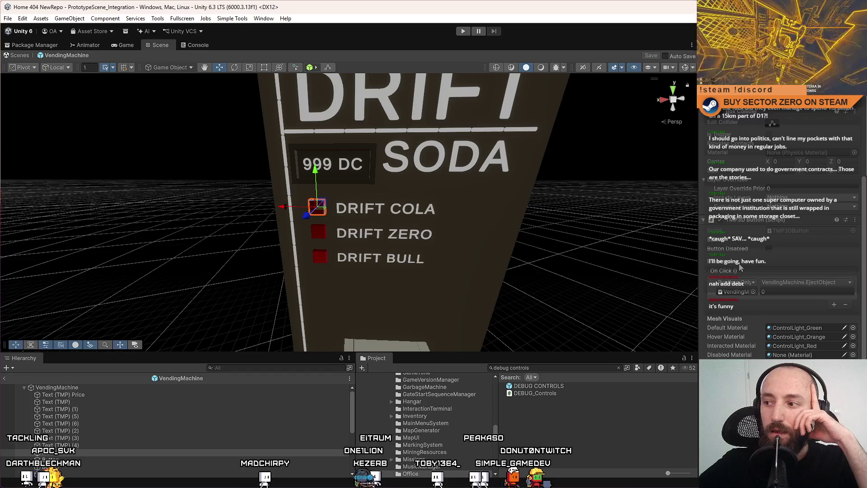
double_click(793, 231)
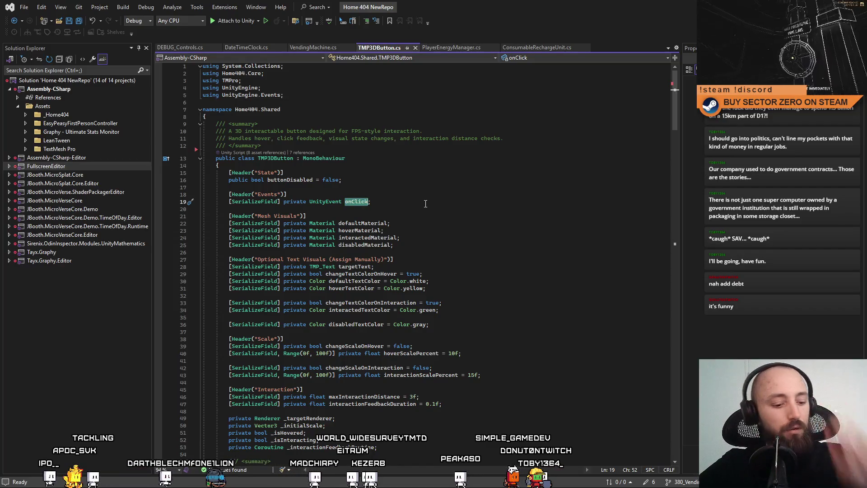
Step: Search TMP3DButton.cs for onClick and inspect the Click() method that invokes it
left_click(472, 196)
key("ctrl+f")
left_click_drag(676, 118, 690, 245)
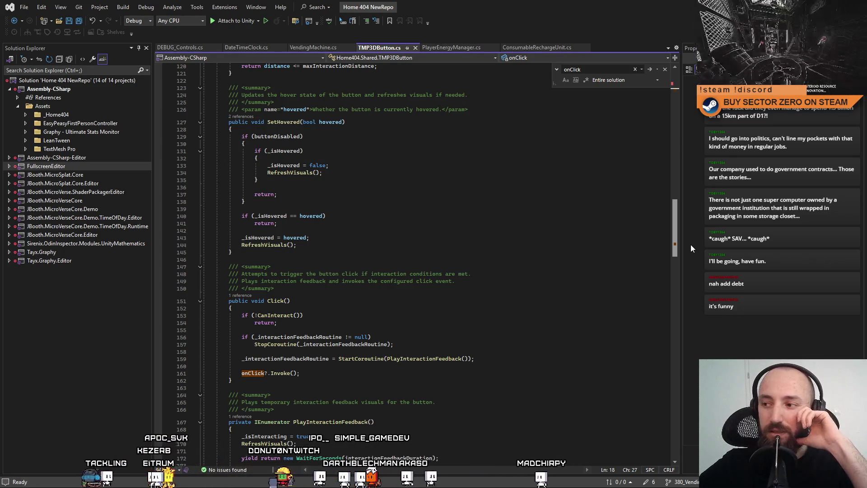
mouse_move(675, 244)
left_mouse_down()
mouse_move(680, 278)
mouse_move(665, 170)
mouse_move(674, 114)
left_mouse_up()
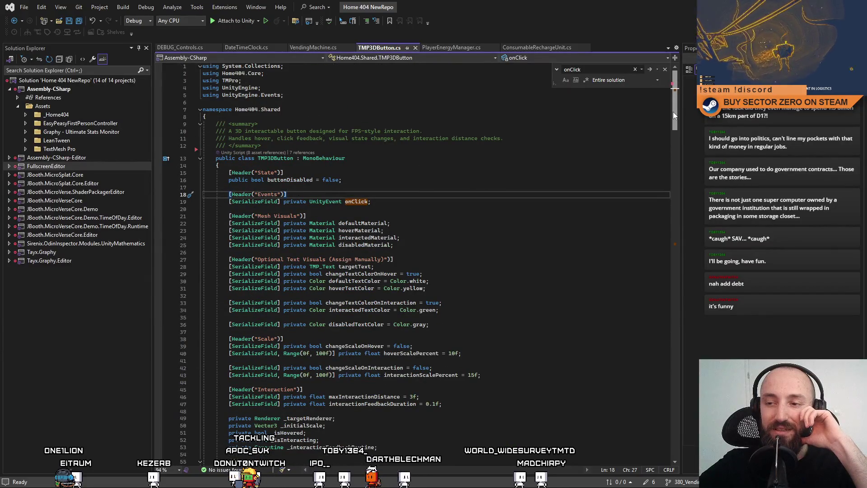
left_click(507, 217)
scroll(507, 220, "down", 3)
left_click(542, 237)
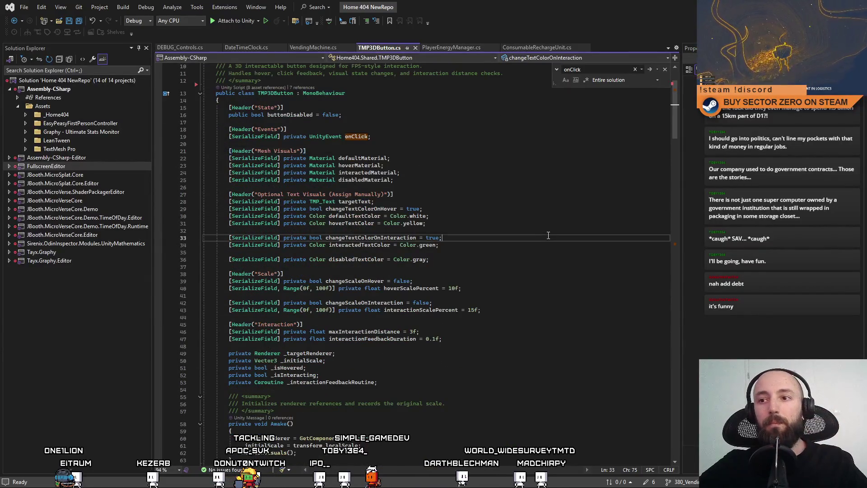
scroll(544, 253, "down", 20)
scroll(543, 279, "up", 8)
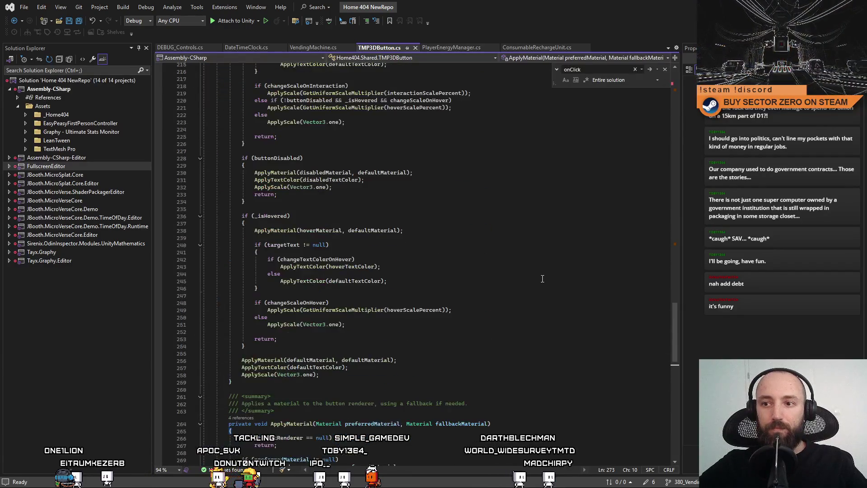
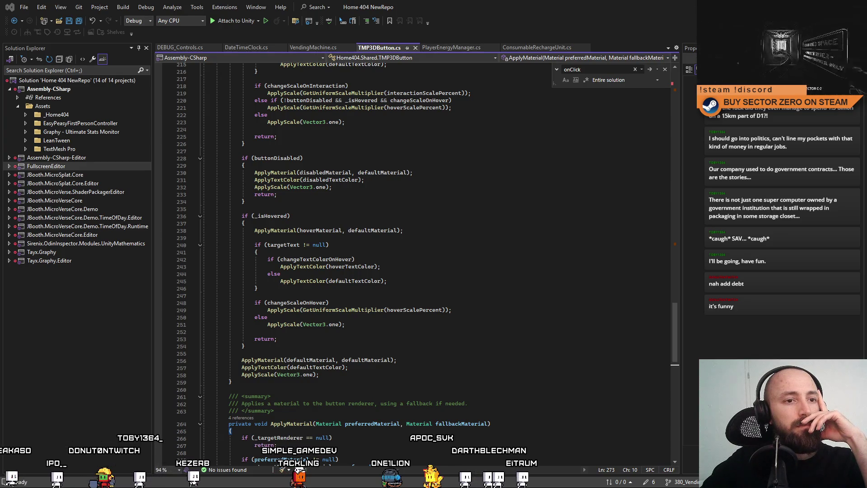
Step: Scroll through the existing TMP3DButton.cs code to review it
scroll(361, 287, "up", 20)
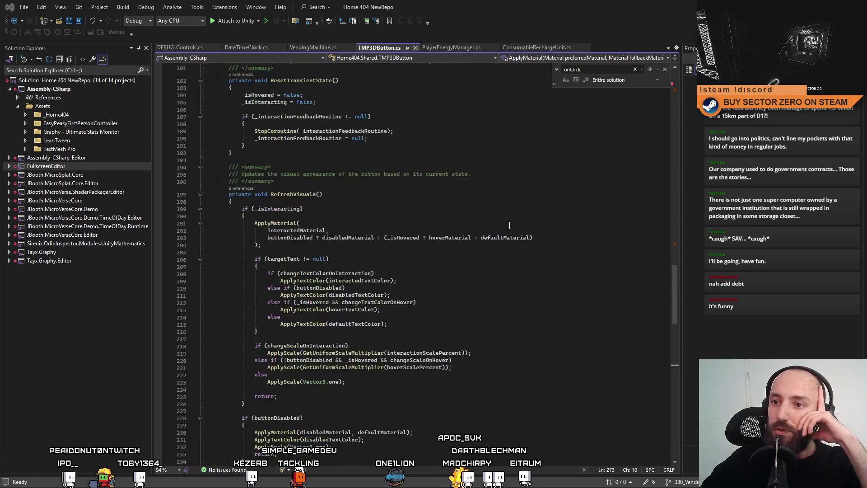
scroll(324, 279, "up", 20)
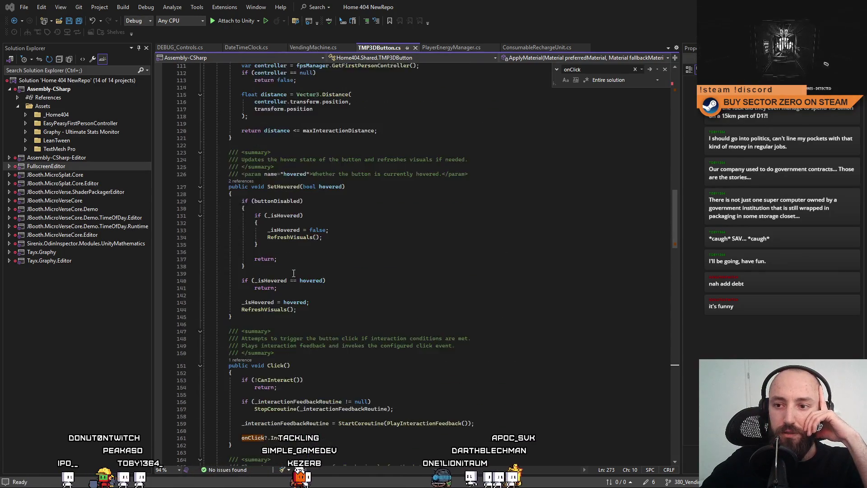
scroll(324, 278, "up", 18)
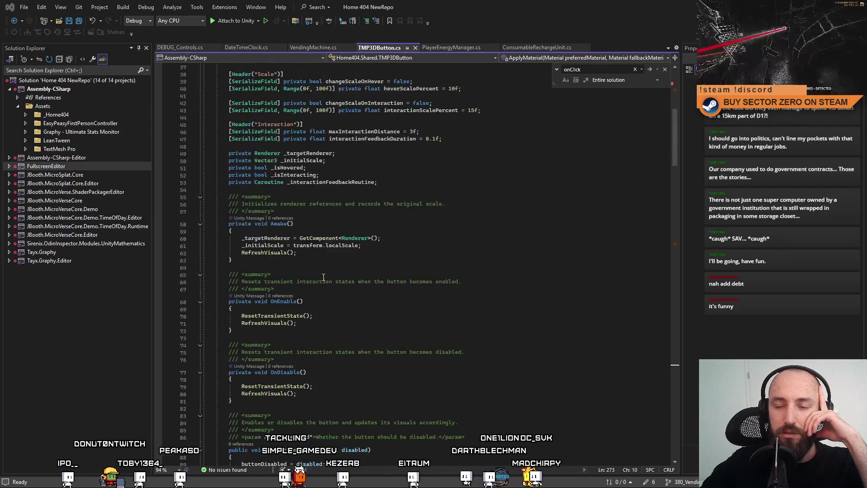
scroll(627, 271, "down", 20)
scroll(630, 373, "up", 12)
scroll(633, 387, "up", 20)
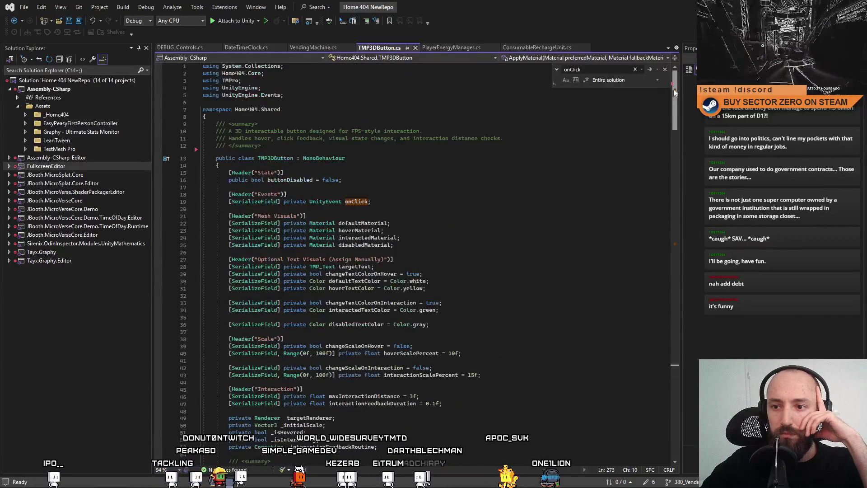
scroll(670, 200, "down", 20)
scroll(671, 200, "down", 20)
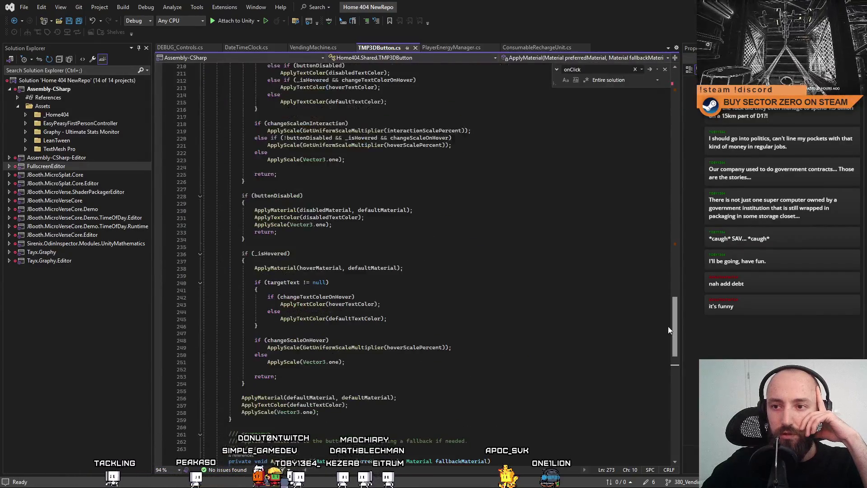
scroll(663, 378, "up", 20)
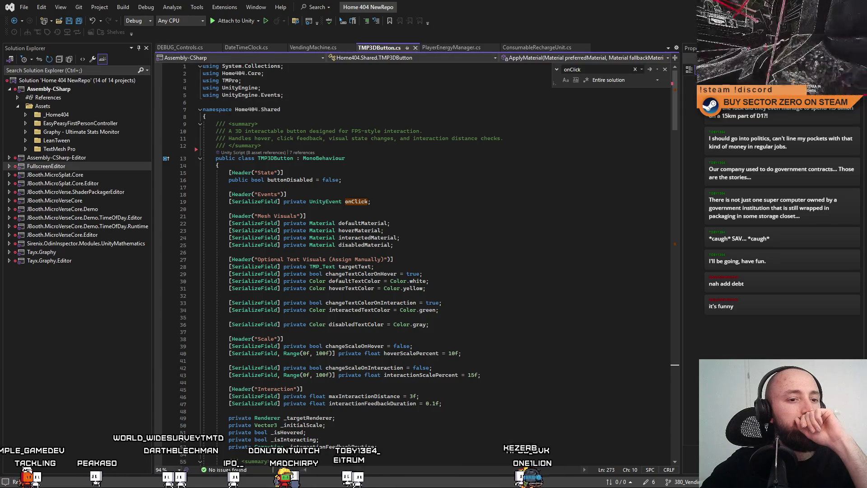
Step: Replace all of TMP3DButton.cs with the pasted updated version, save it, and return to Unity
left_click(517, 187)
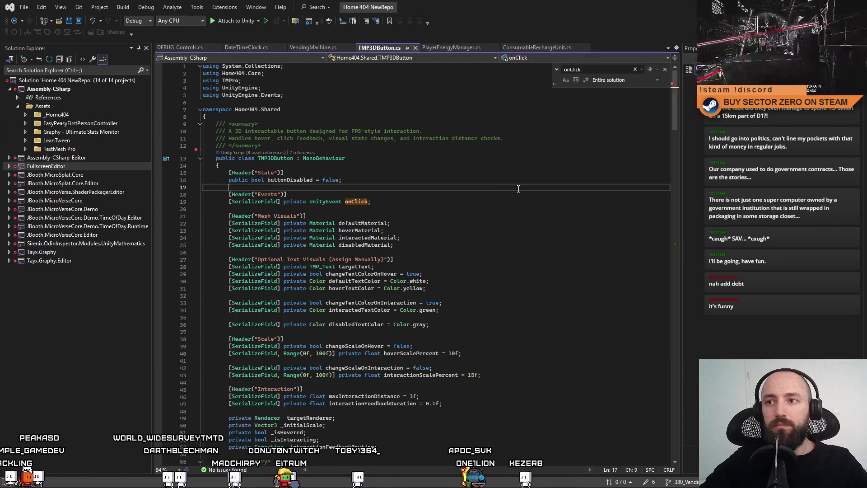
key("ctrl+a")
key("ctrl+v")
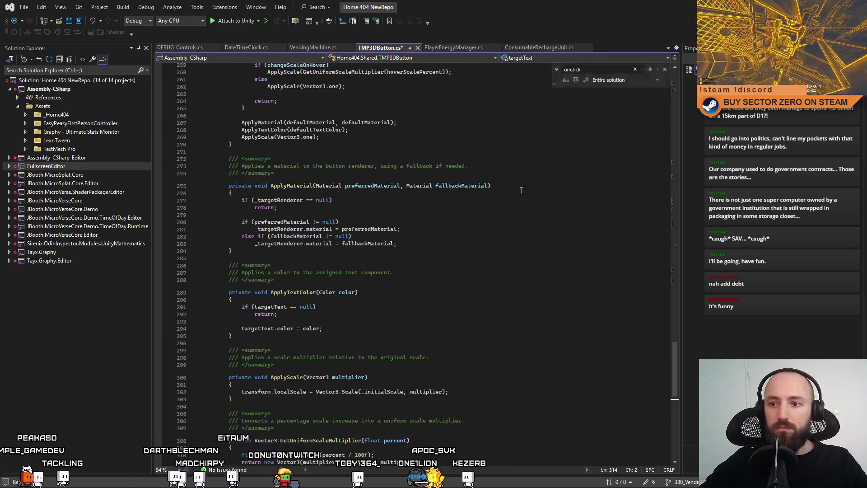
key("ctrl+s")
left_click_drag(700, 361, 701, 164)
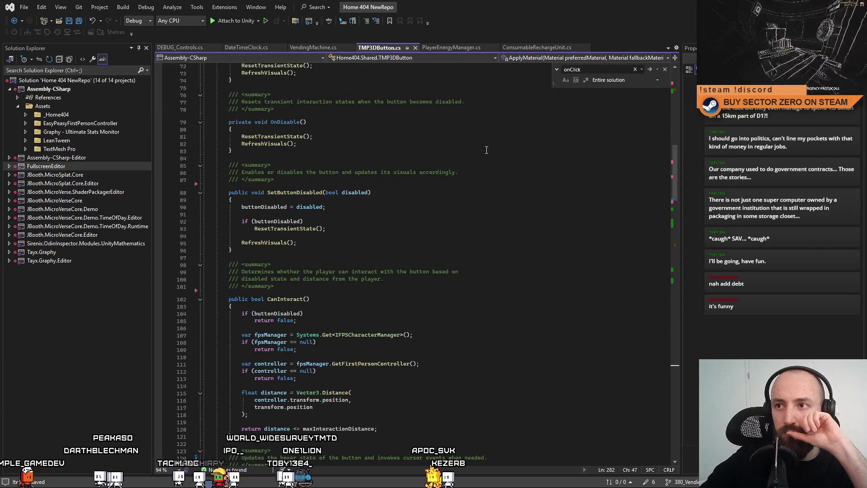
key("alt+Tab")
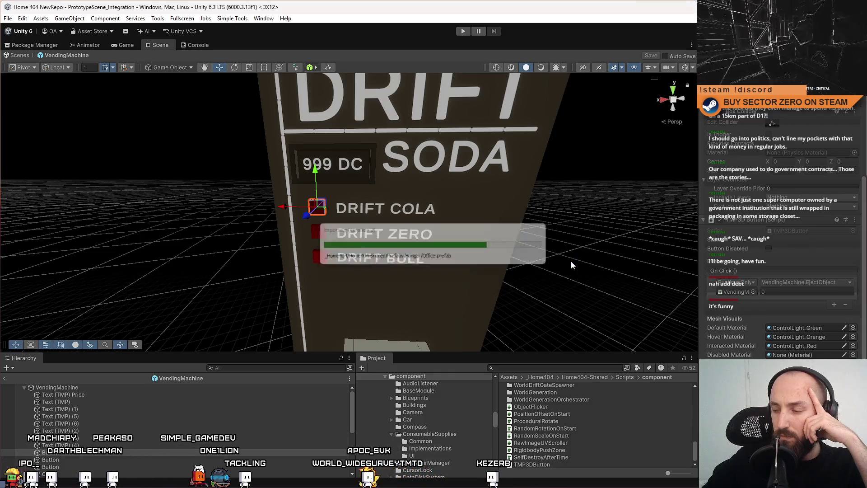
Step: Add a Cursor Enter event on DRIFT COLA calling VendingMachine's display-object method
right_click(571, 265)
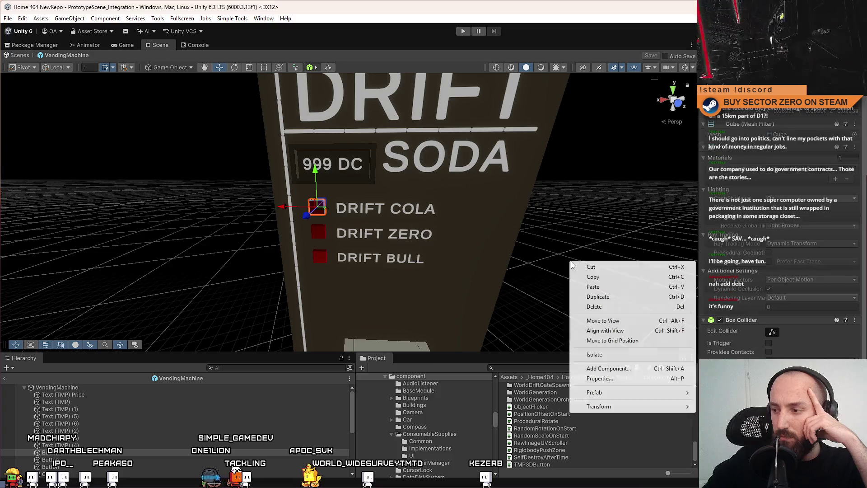
left_click(864, 201)
mouse_move(864, 200)
left_mouse_down()
mouse_move(865, 353)
mouse_move(840, 330)
left_mouse_up()
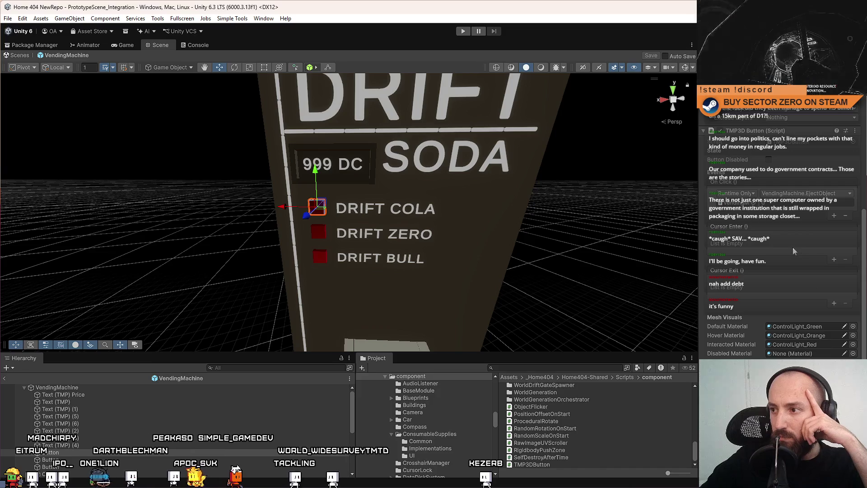
left_click(834, 261)
left_click_drag(56, 388, 745, 284)
left_click_drag(737, 251, 737, 248)
left_click(806, 238)
mouse_move(798, 283)
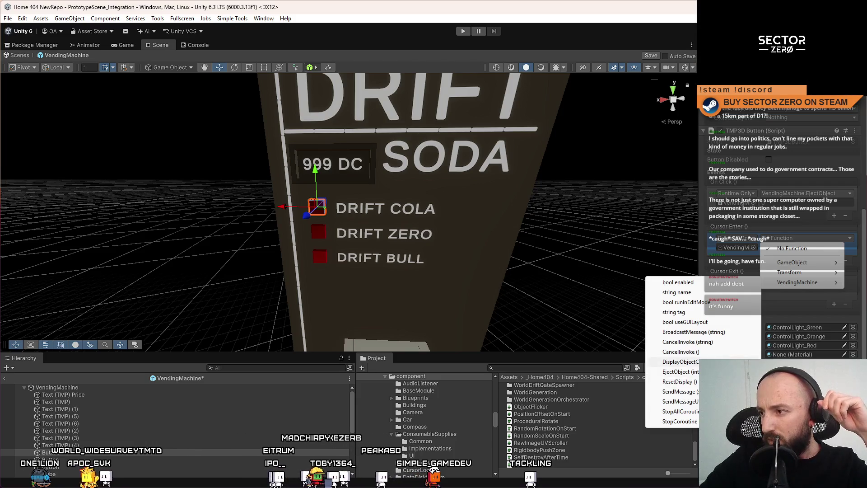
left_click(680, 361)
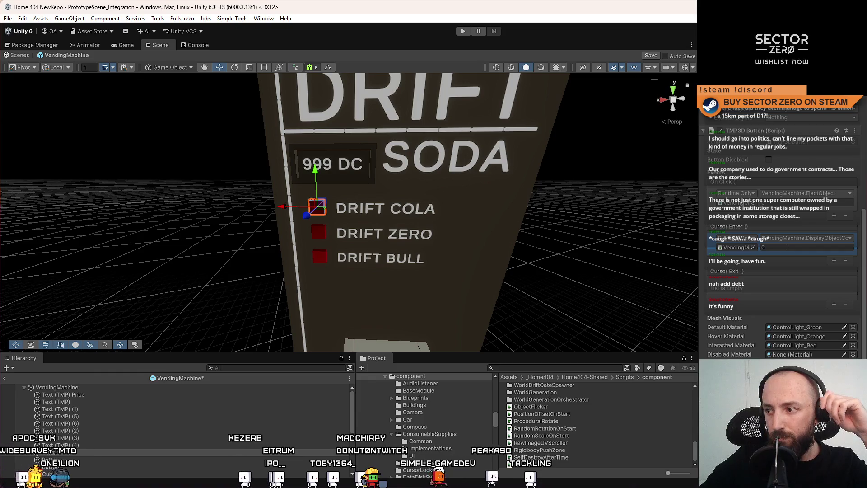
Step: Add a Cursor Exit event calling VendingMachine.ResetDisplay()
left_click(834, 305)
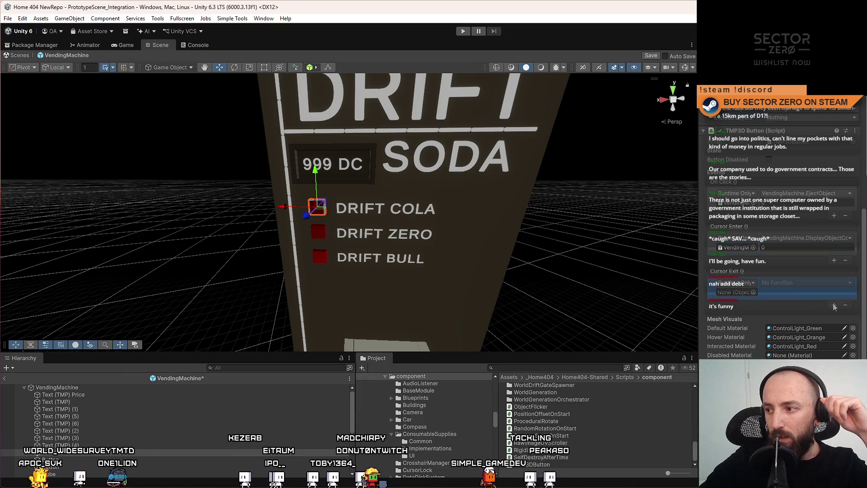
left_click(752, 292)
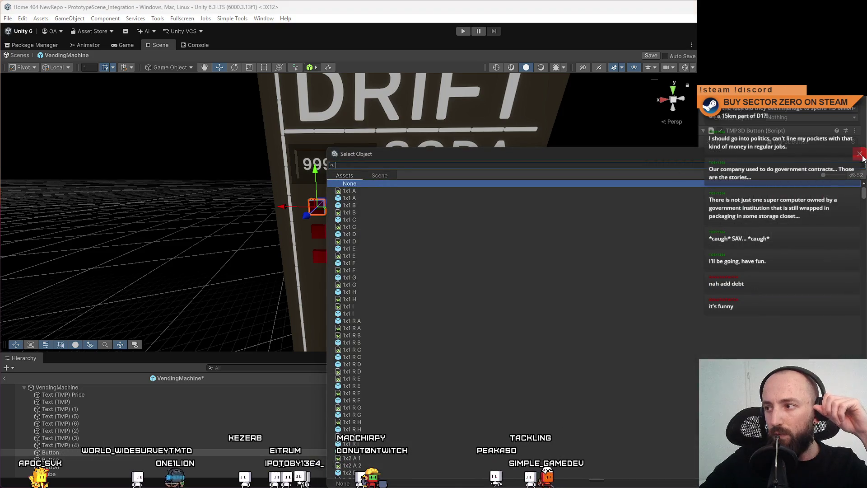
key("Escape")
left_click_drag(699, 275, 736, 292)
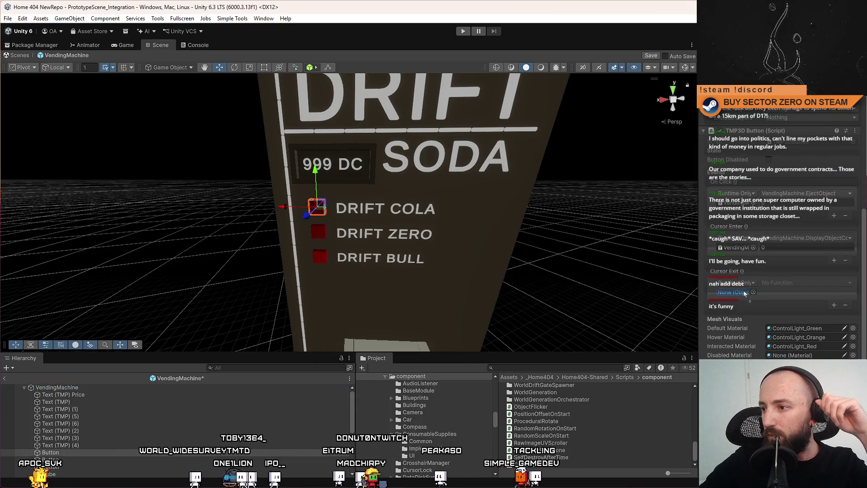
left_click(806, 282)
mouse_move(811, 327)
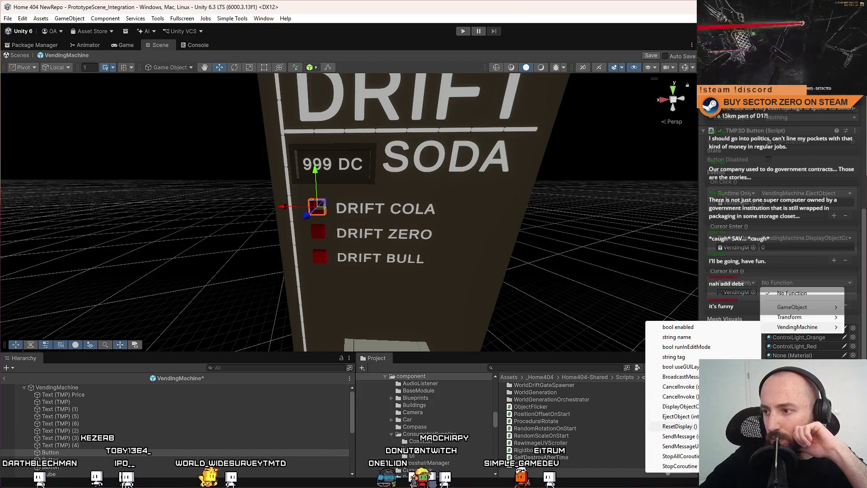
left_click(680, 426)
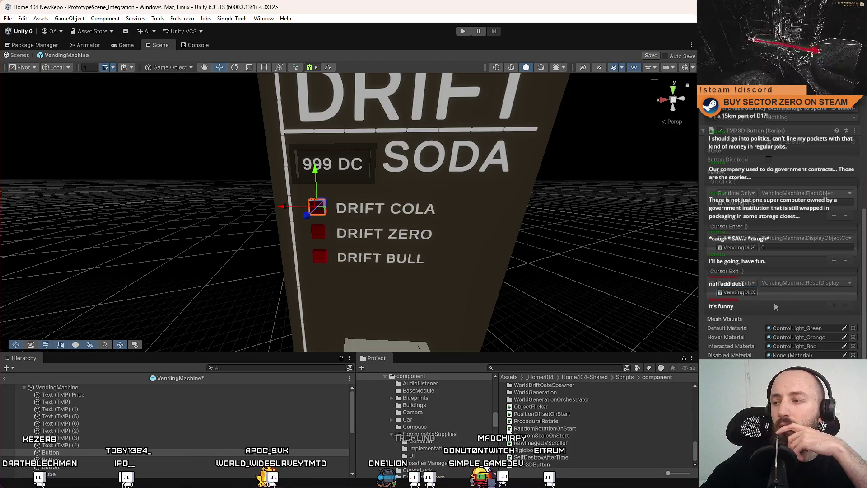
left_click(732, 225)
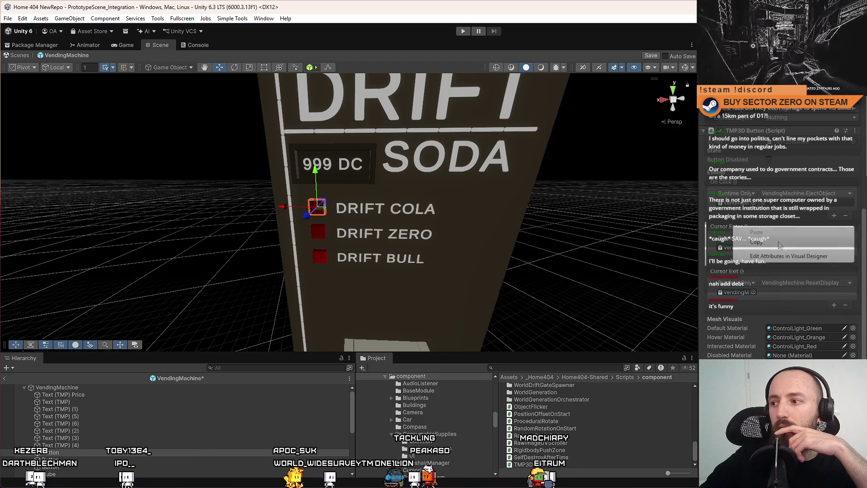
left_click(711, 222)
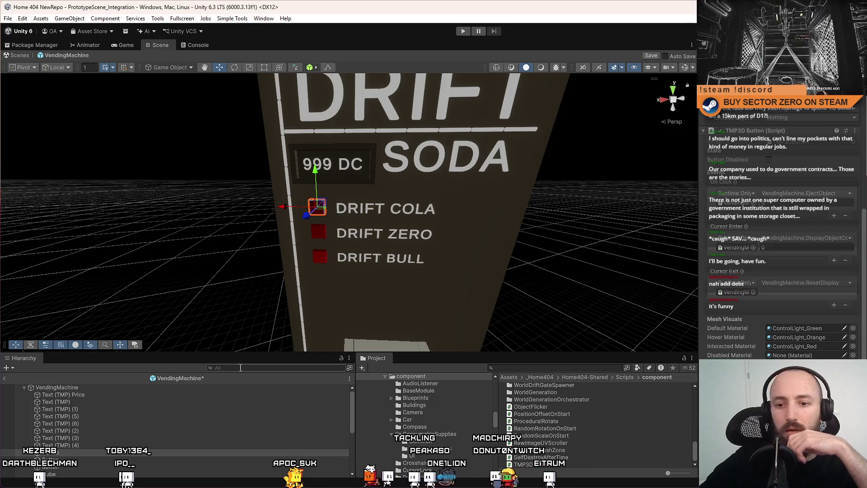
scroll(77, 445, "down", 2)
Step: Give DRIFT ZERO and DRIFT BULL Cursor Exit events calling VendingMachine.ResetDisplay
left_click(70, 434)
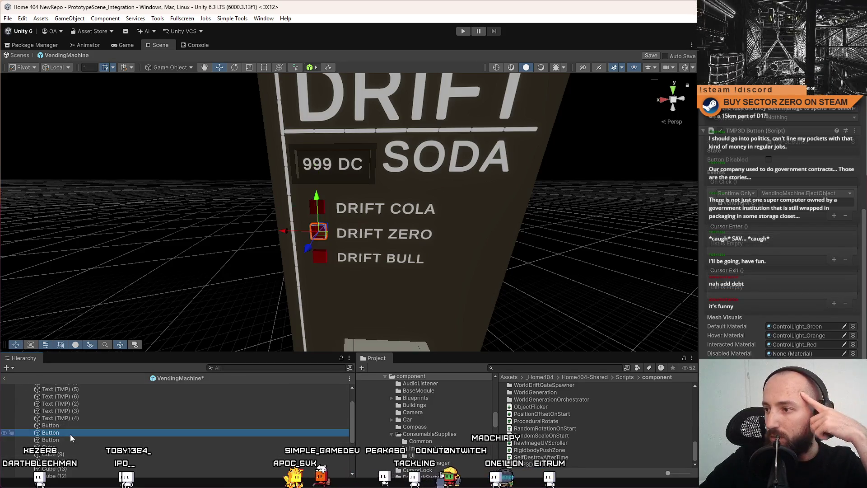
left_click(835, 303)
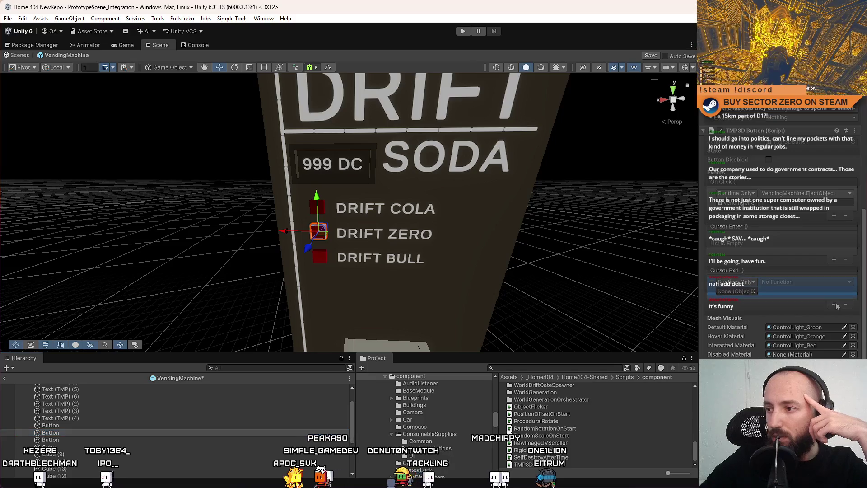
scroll(93, 405, "up", 2)
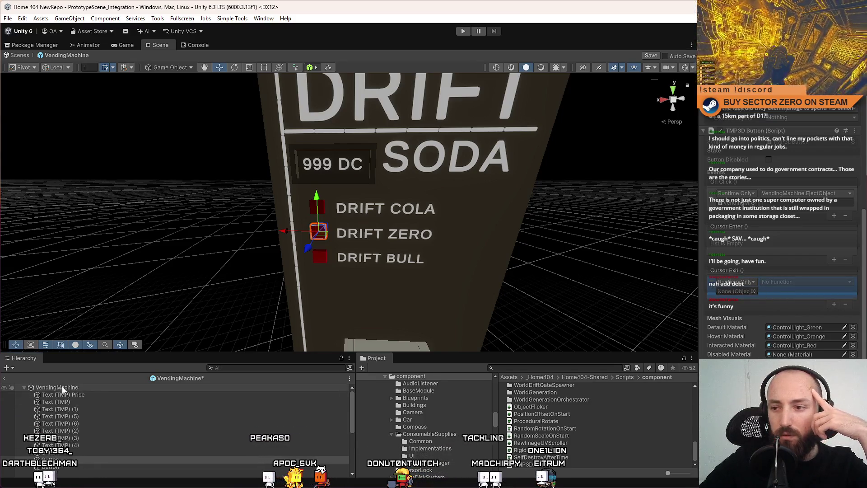
left_click_drag(61, 387, 755, 293)
left_click(806, 282)
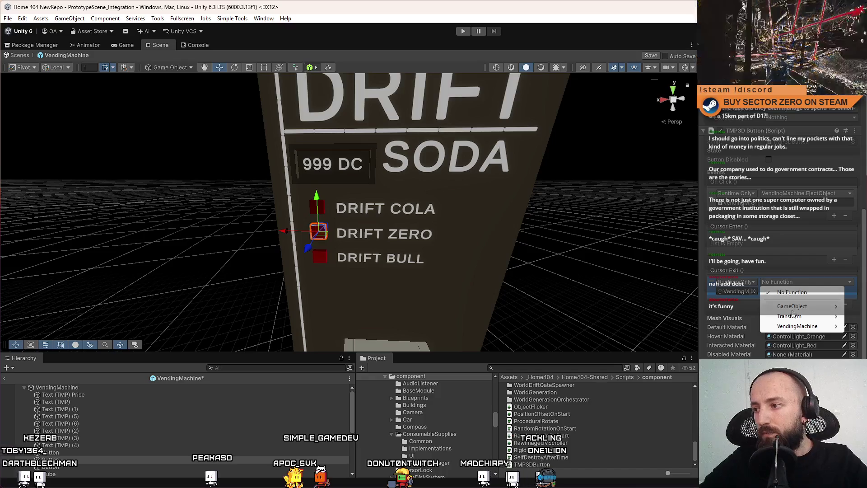
left_click(680, 425)
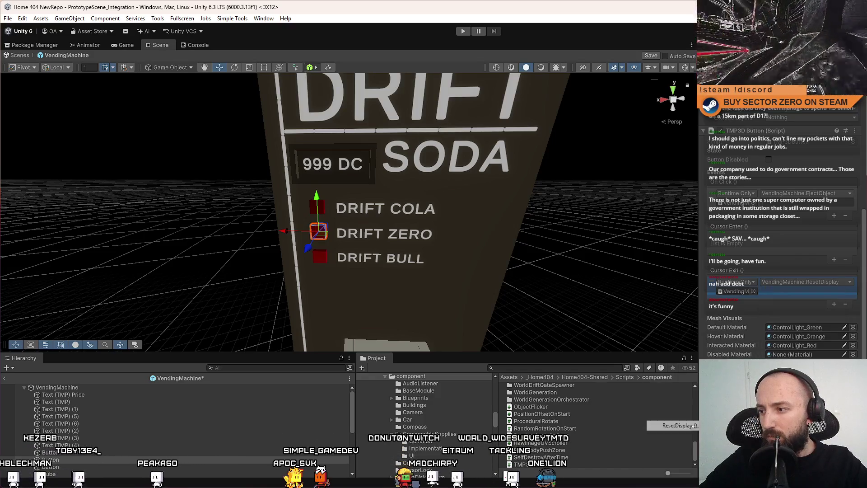
left_click(122, 467)
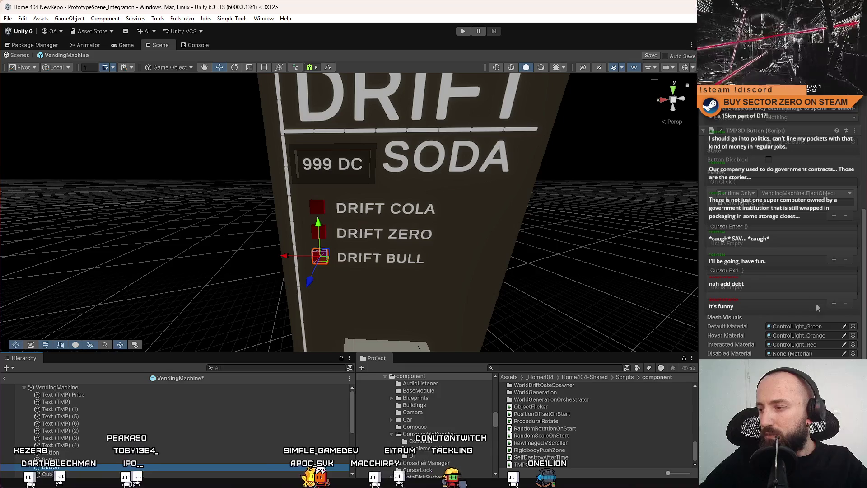
left_click(834, 305)
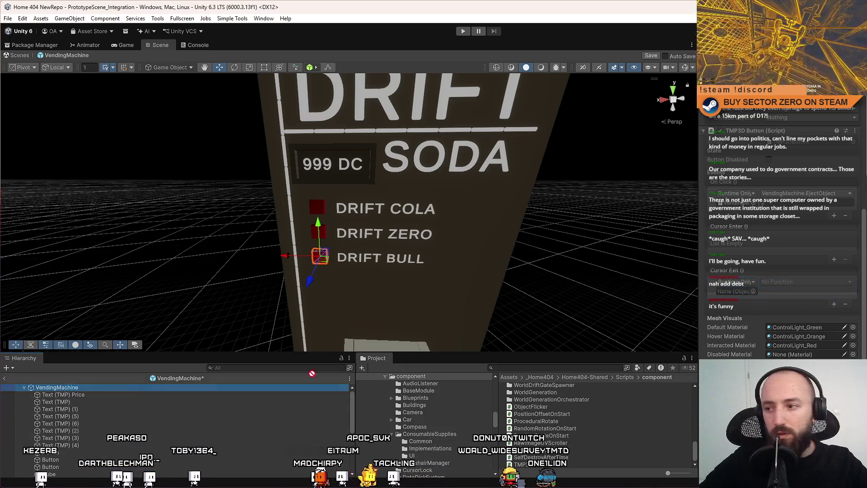
left_click_drag(737, 299, 737, 293)
left_click(807, 282)
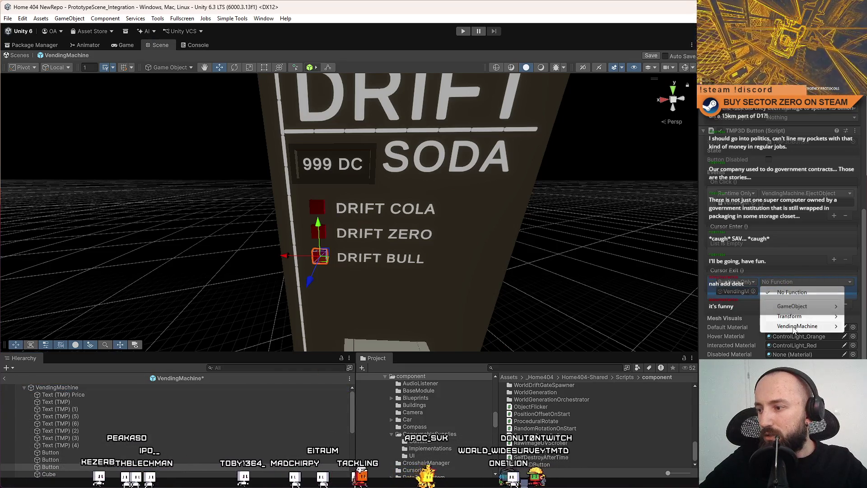
mouse_move(797, 326)
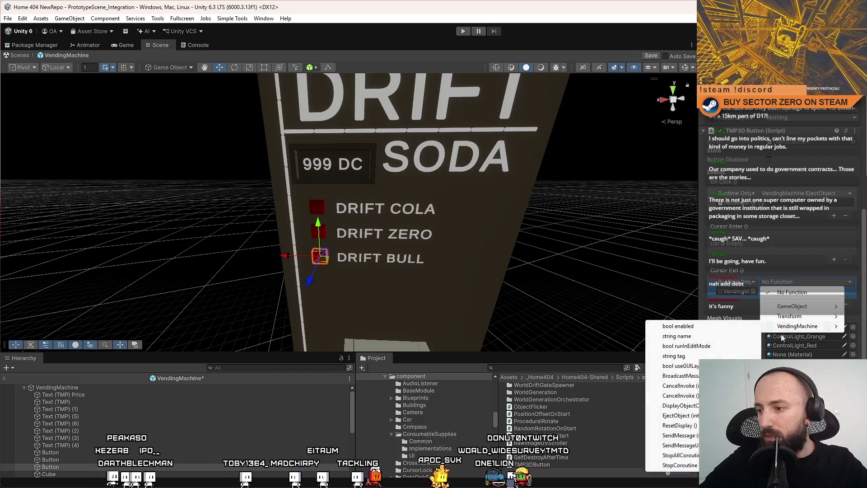
left_click(680, 426)
Step: Add a Cursor Enter event on DRIFT BULL calling DisplayObjectCost with index 2
left_click(834, 259)
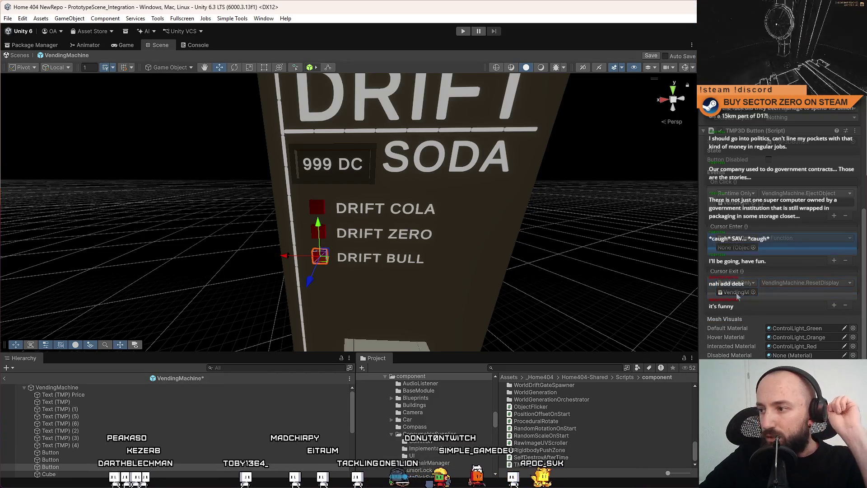
left_click_drag(55, 387, 630, 257)
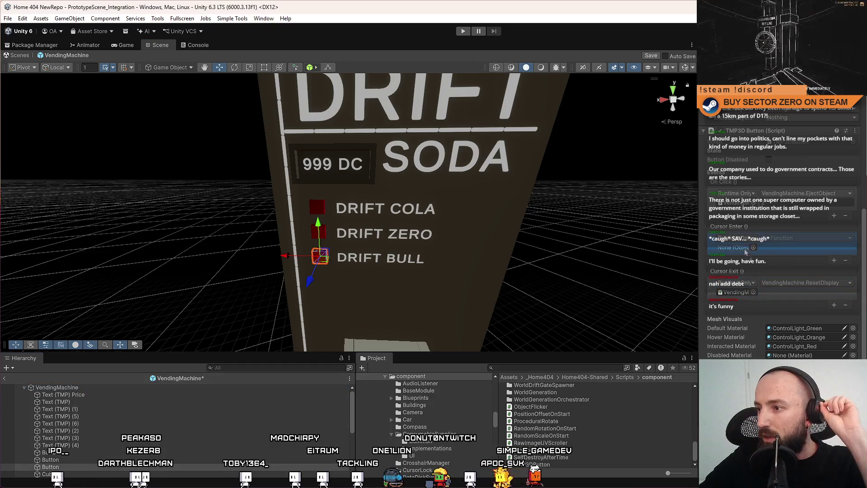
left_click(788, 243)
mouse_move(804, 284)
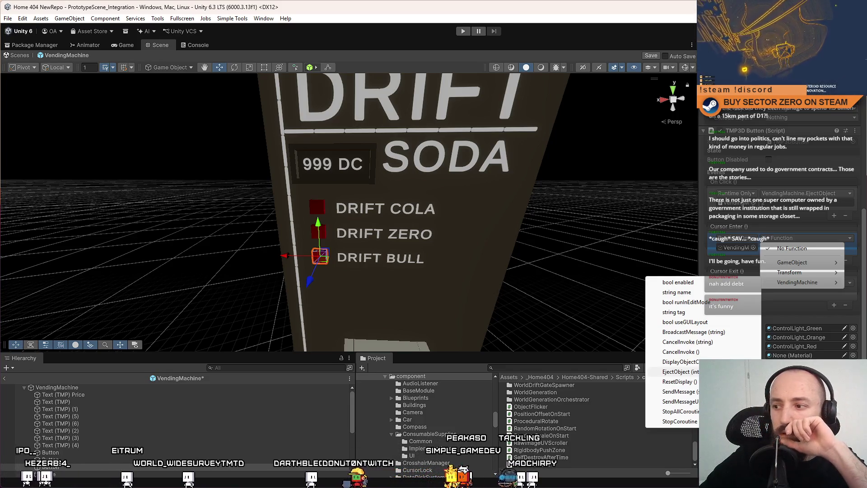
left_click(680, 361)
type("2")
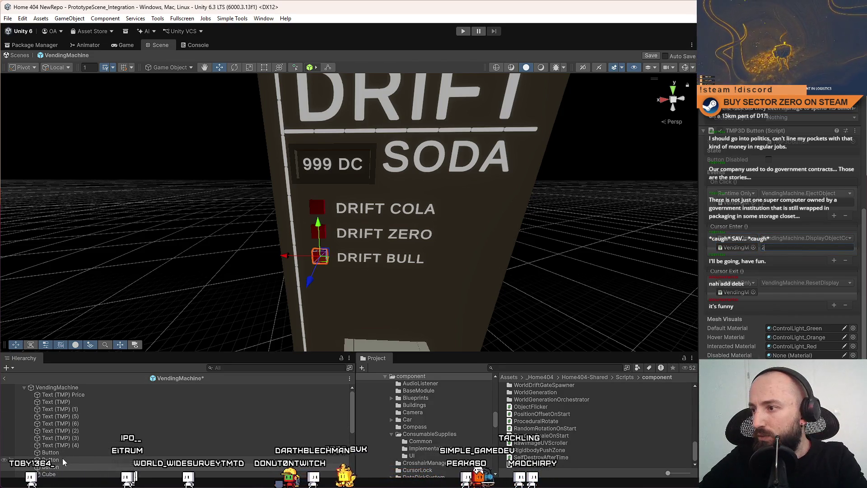
Step: Add a Cursor Enter event on DRIFT ZERO calling VendingMachine's DisplayObjectCost
left_click(62, 458)
left_click(834, 261)
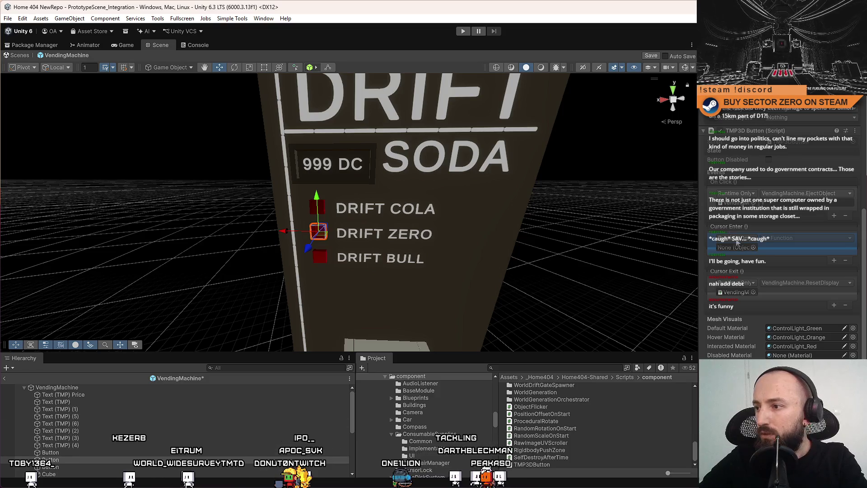
left_click_drag(56, 387, 759, 247)
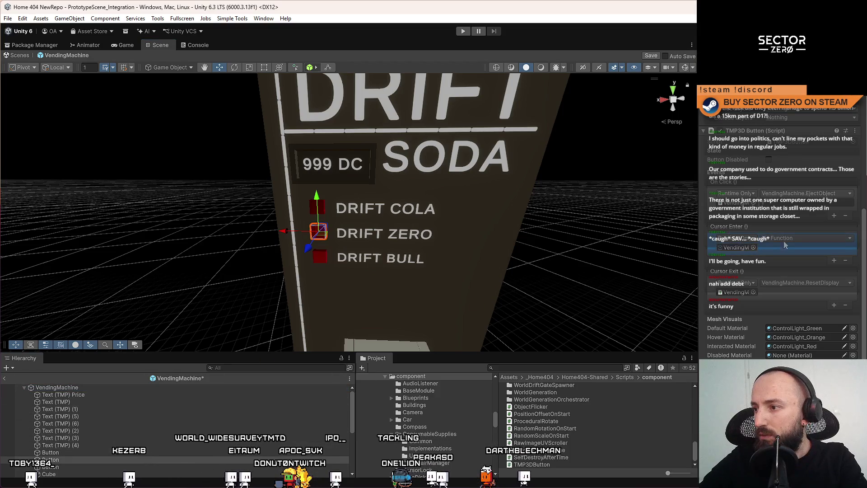
left_click(777, 238)
mouse_move(797, 282)
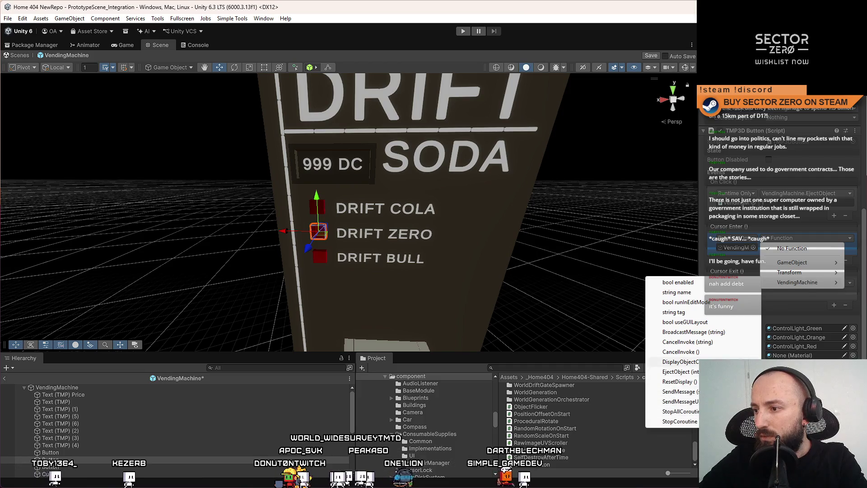
left_click(679, 362)
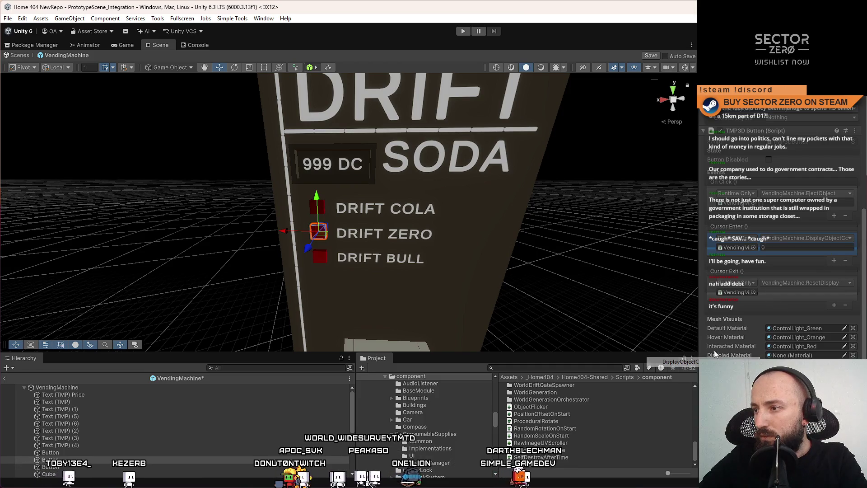
left_click(73, 452)
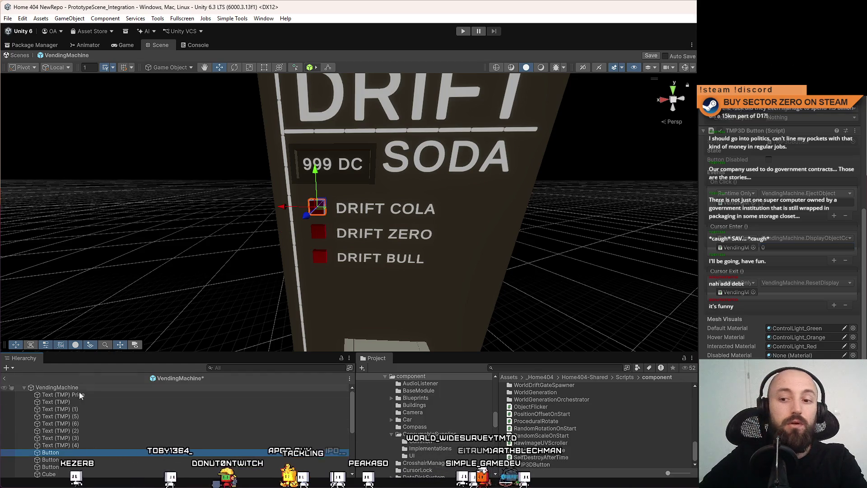
left_click(139, 410)
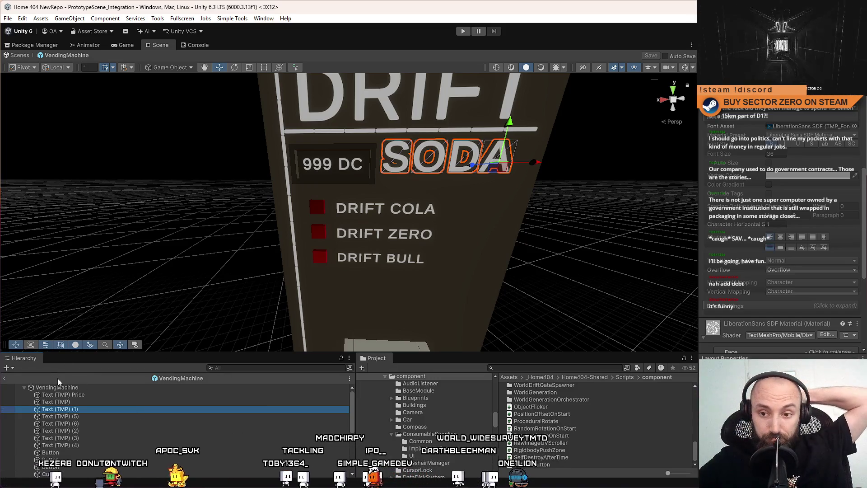
Step: Exit prefab mode and play test, pressing DRIFT BULL and DRIFT ZERO, which show OUT OF STOCK
left_click(19, 55)
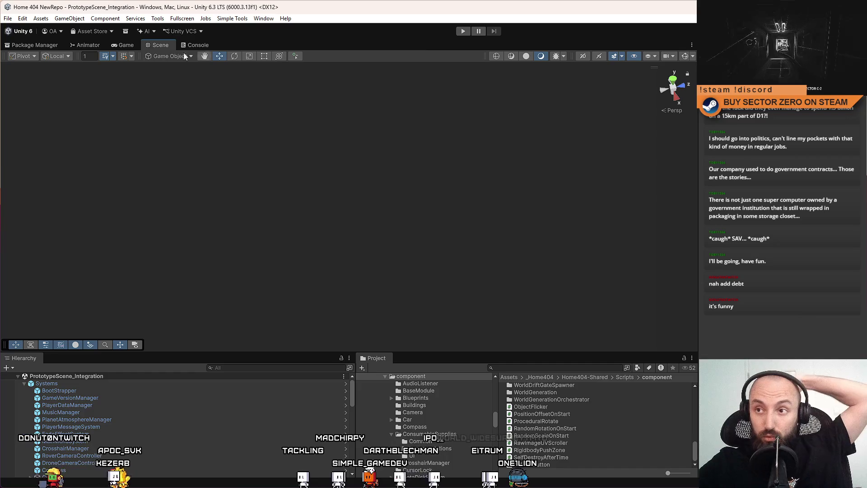
left_click(463, 31)
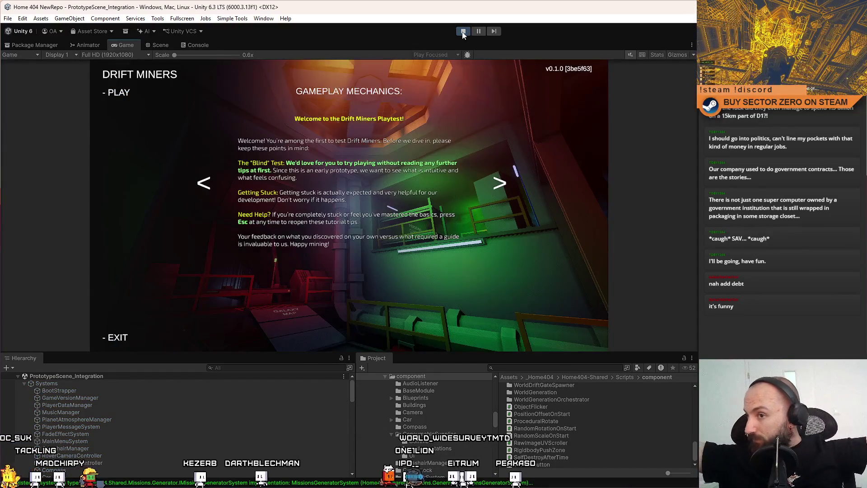
left_click(118, 92)
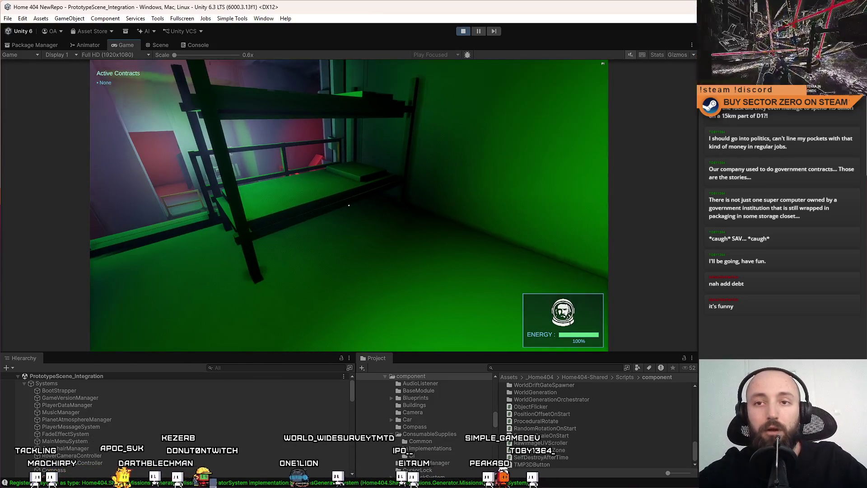
key("Escape")
key("Escape")
key("F10")
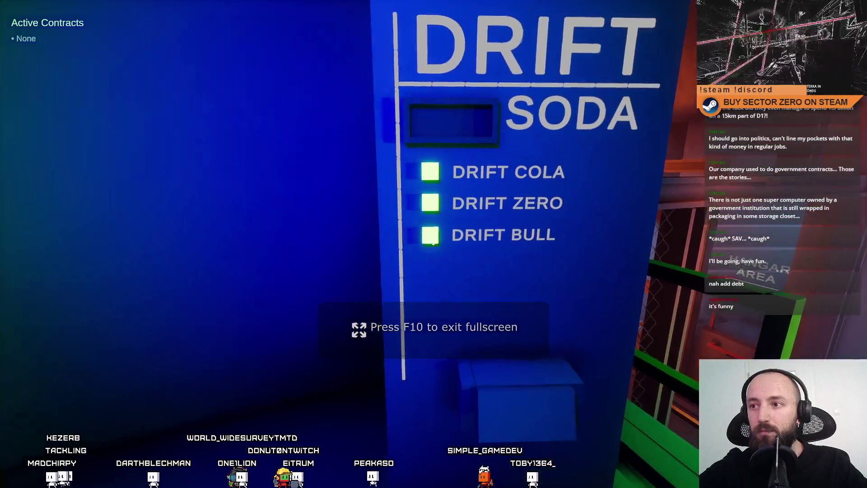
left_click(433, 243)
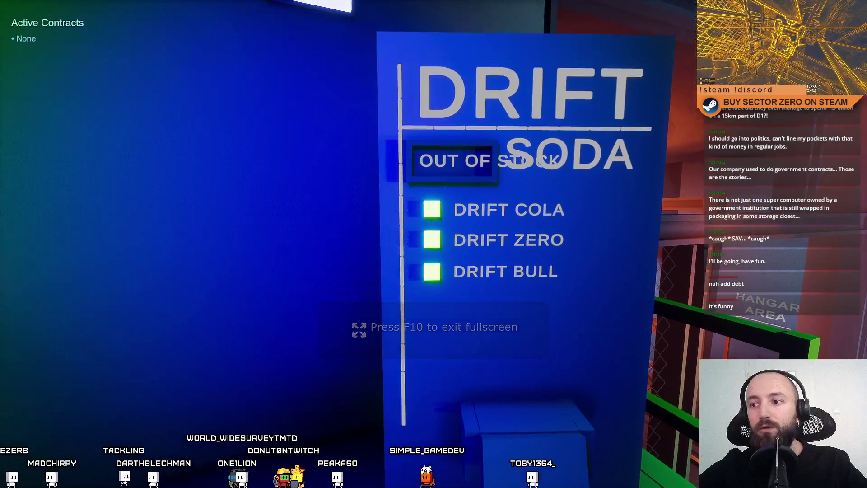
left_click(433, 244)
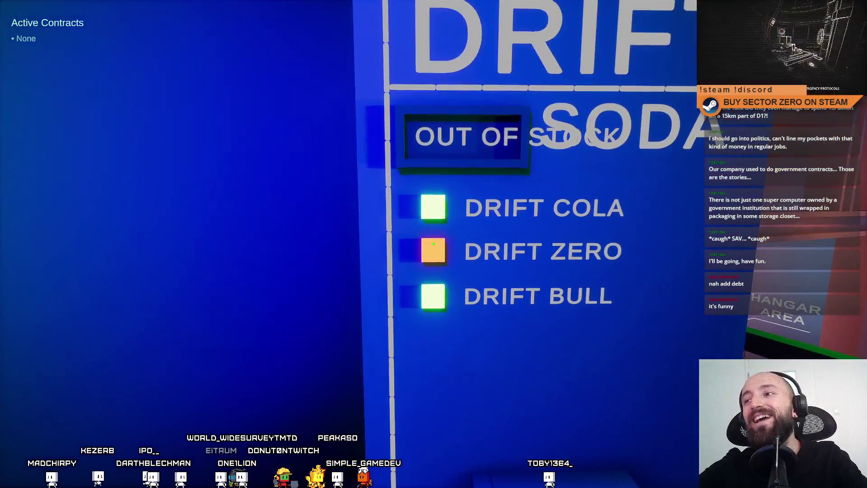
key("Escape")
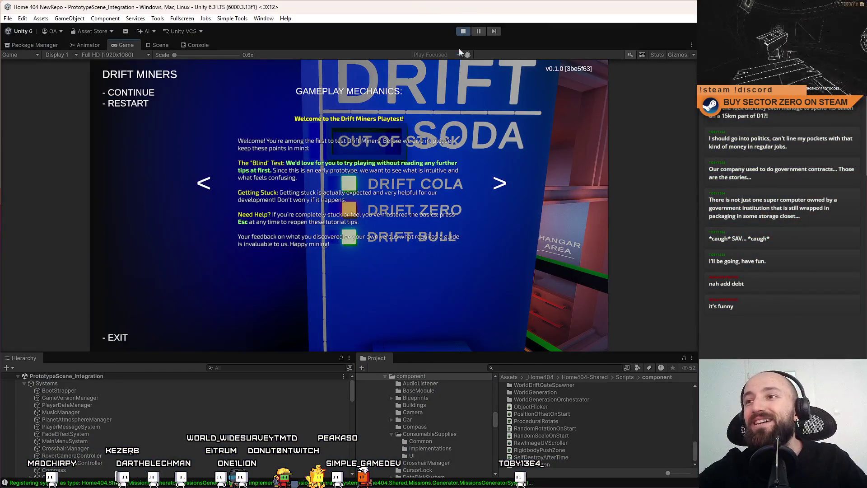
left_click(463, 32)
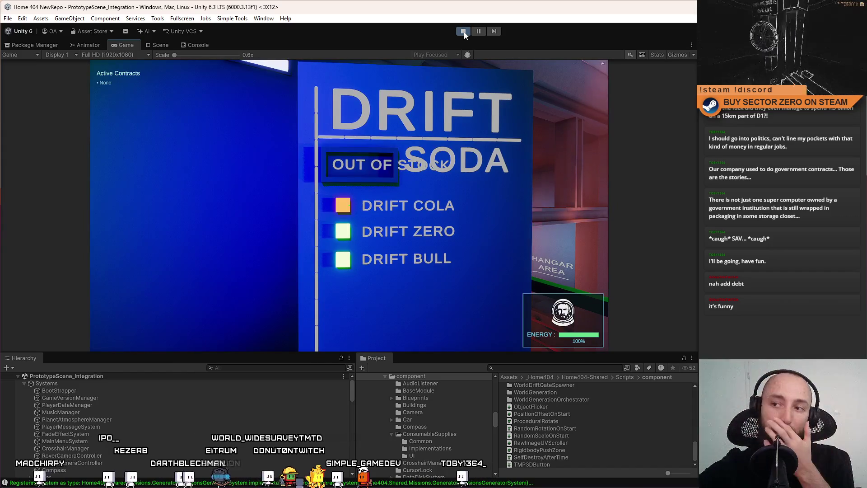
key("alt+Tab")
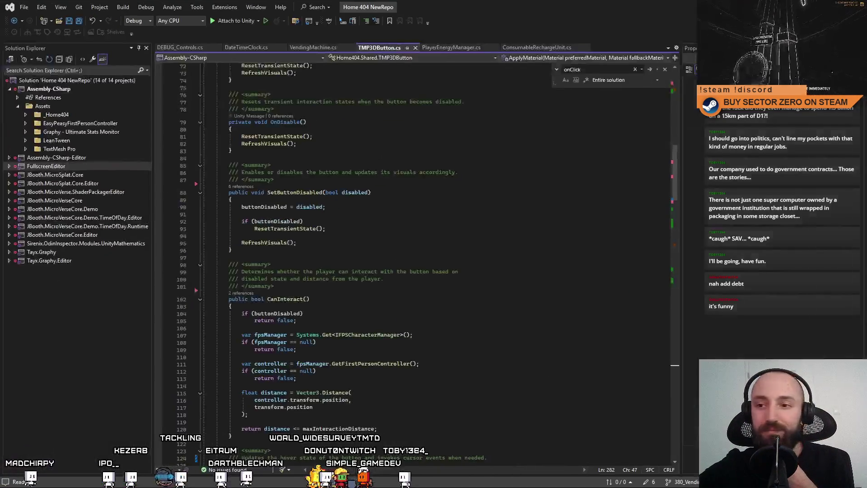
Step: In VendingMachine.cs, add `_currentStock = maxStock;` at the end of Start() and save
scroll(677, 110, "up", 15)
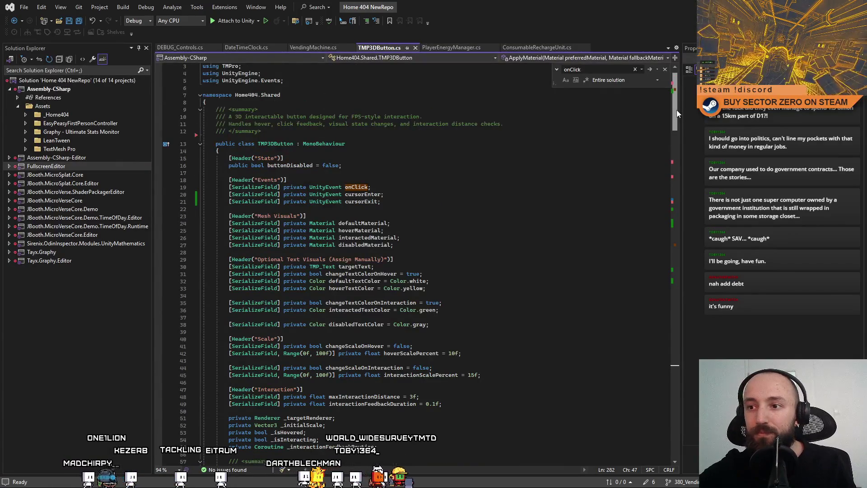
mouse_move(678, 136)
left_mouse_down()
mouse_move(677, 319)
mouse_move(680, 136)
left_mouse_up()
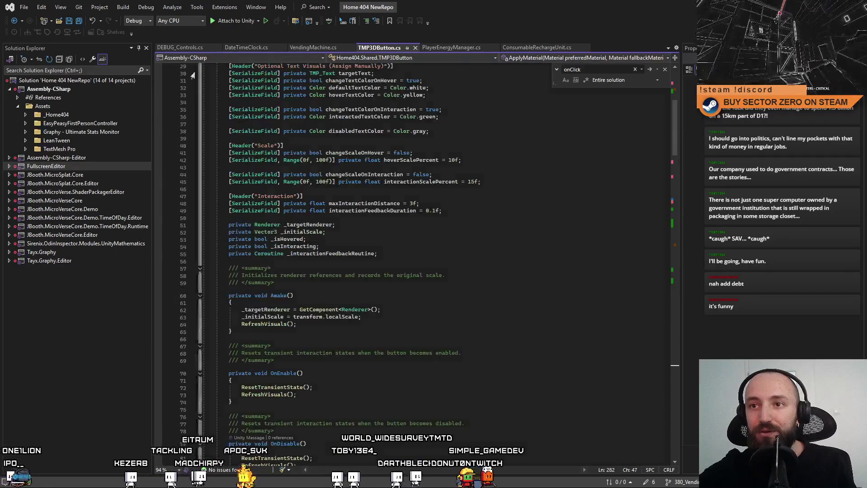
left_click(300, 49)
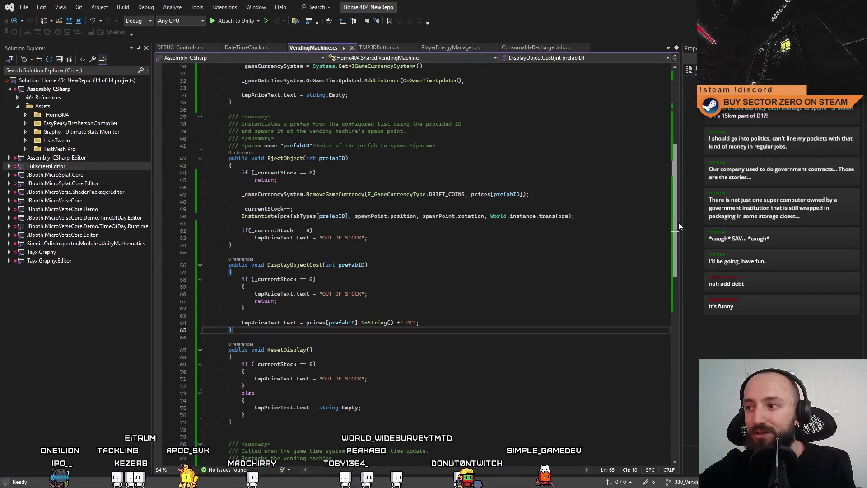
left_click_drag(679, 222, 686, 131)
double_click(312, 209)
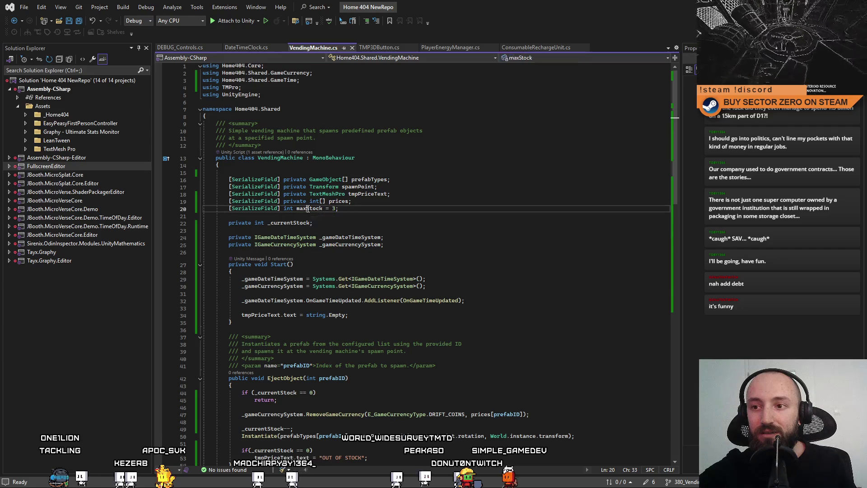
scroll(418, 227, "down", 2)
left_click(358, 269)
key("Return")
key("Return")
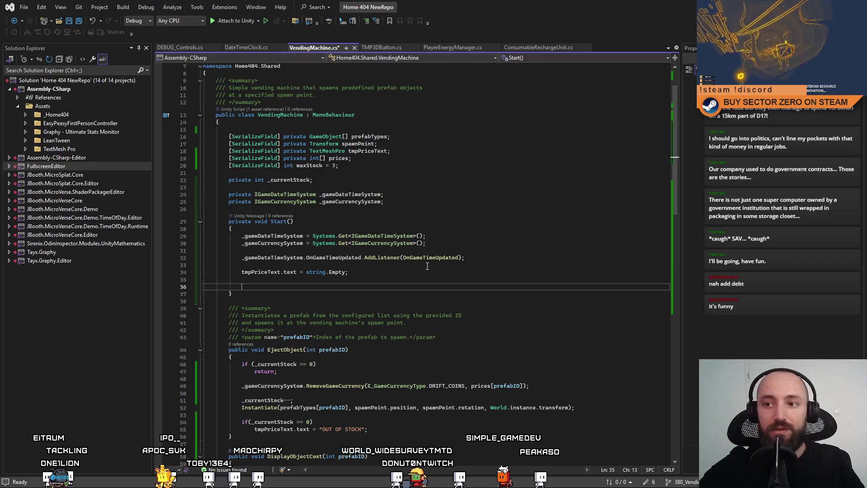
type("_cu")
key("Tab")
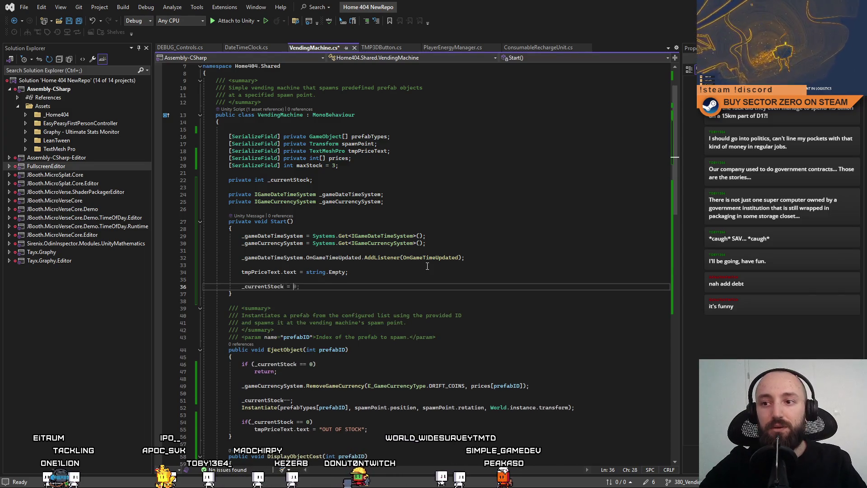
type("maxStock;")
left_click(428, 266)
key("ctrl+s")
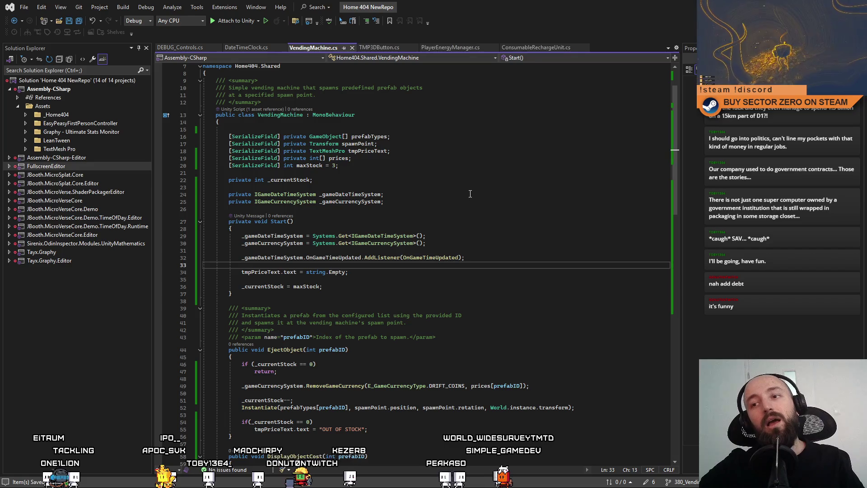
Step: Select the word STOCK in the out-of-stock message text
left_click(471, 193)
scroll(462, 199, "down", 7)
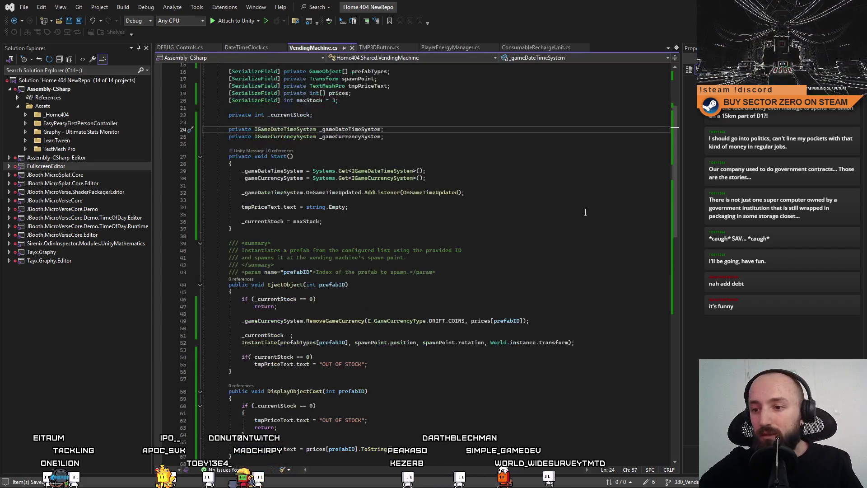
left_click_drag(361, 277, 345, 278)
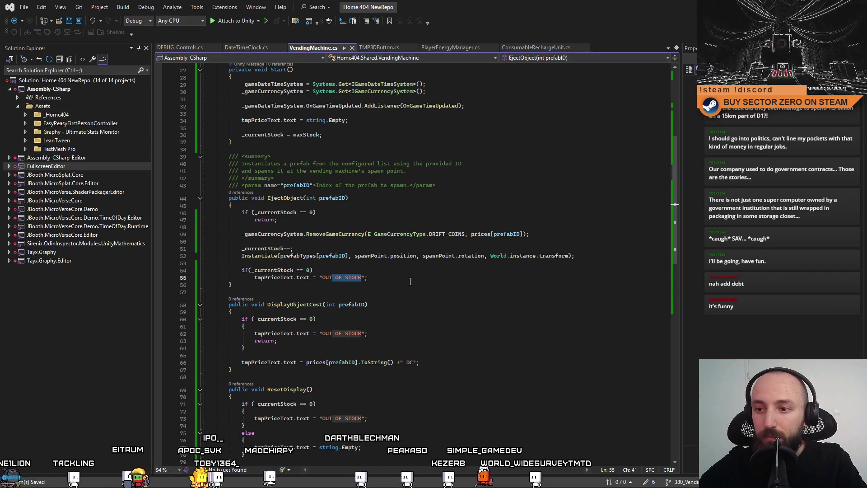
Step: Shorten the message to "OUT" and declare a serialized string outOfStockMessage field below maxStock
key("BackSpace")
key("BackSpace")
key("BackSpace")
scroll(361, 185, "up", 8)
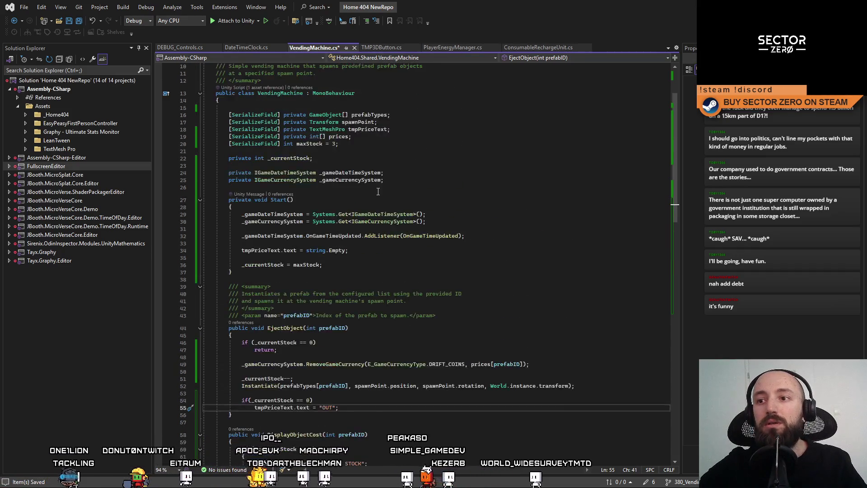
left_click_drag(221, 178, 391, 173)
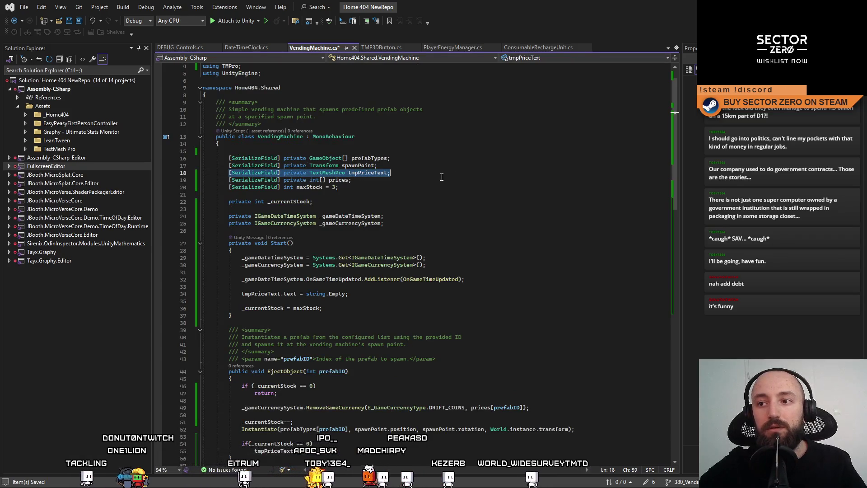
left_click(460, 182)
key("Return")
key("Tab")
double_click(297, 187)
type("string")
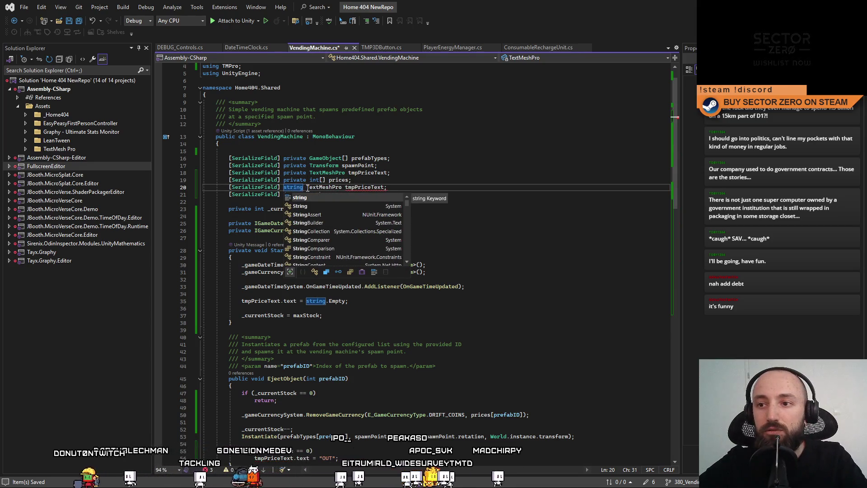
left_click_drag(307, 187, 403, 189)
key("Delete")
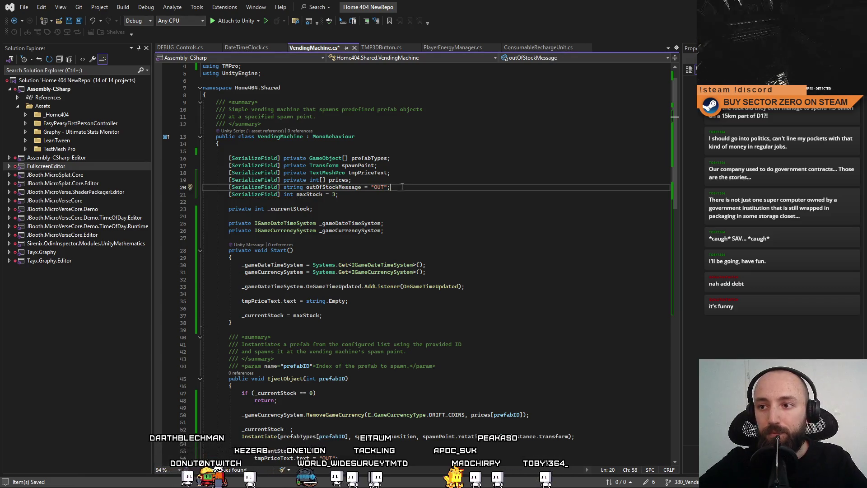
key("ctrl+x")
key("Return")
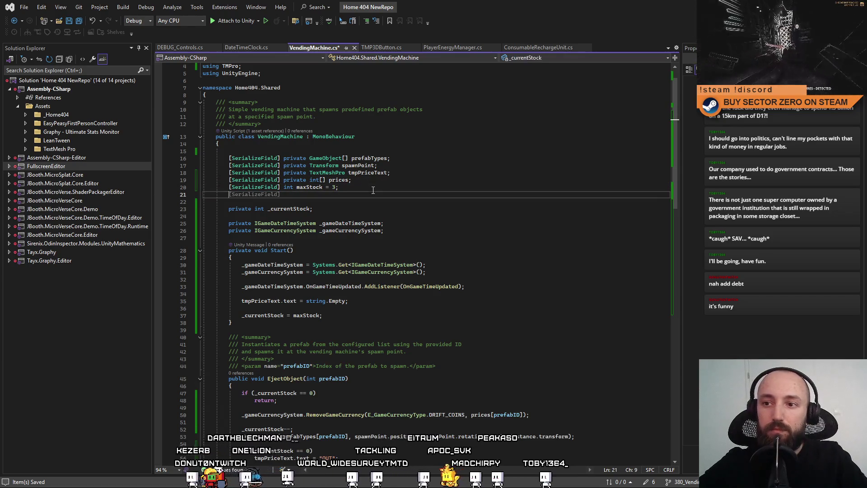
type("[SerializeField] string outOfStockM")
key("Down")
key("Down")
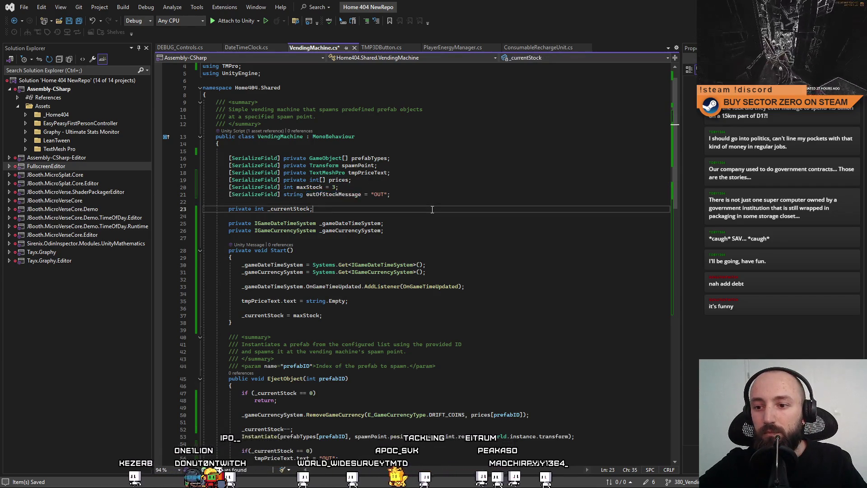
Step: Replace the OUT OF STOCK literals in EjectObject, DisplayObjectCost and ResetDisplay with outOfStockMessage
scroll(297, 292, "down", 8)
double_click(323, 286)
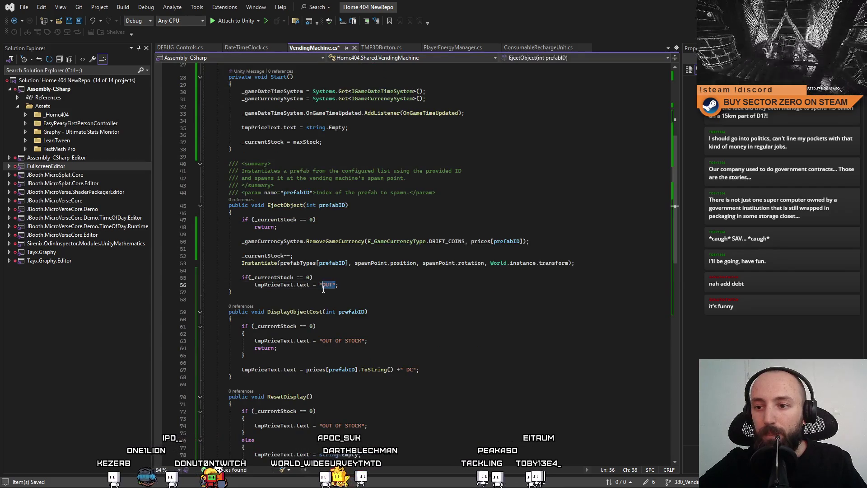
type("outOfStockMessage")
left_click_drag(320, 341, 366, 343)
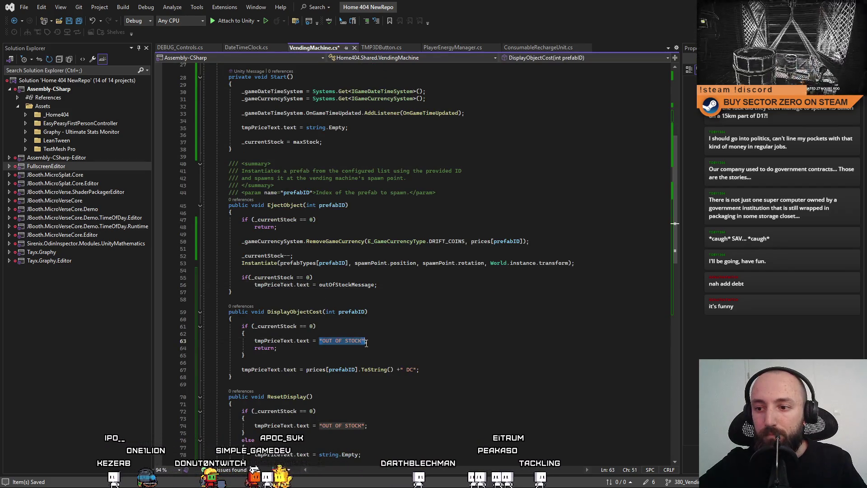
type("outOfStockMessage")
left_click(320, 426)
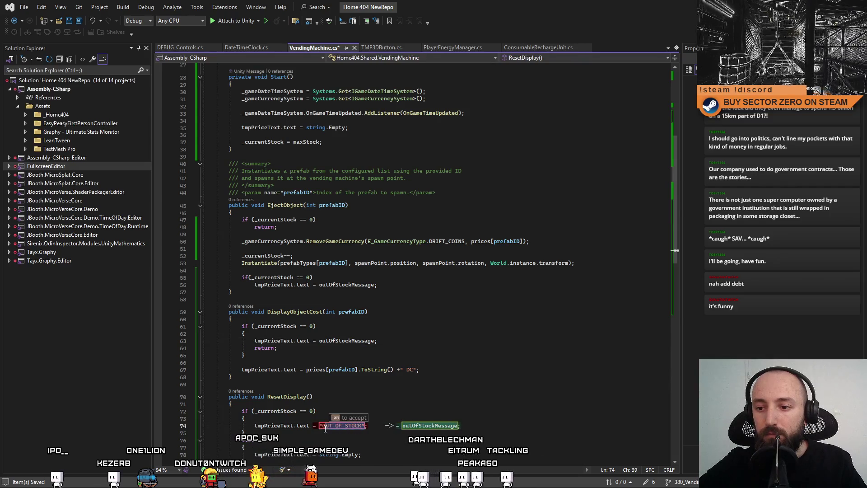
key("Tab")
scroll(451, 353, "down", 9)
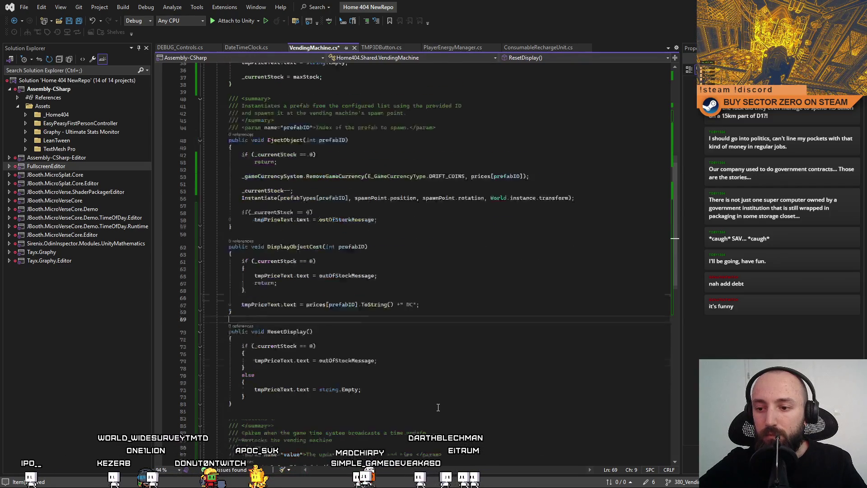
key("Tab")
left_click(271, 374)
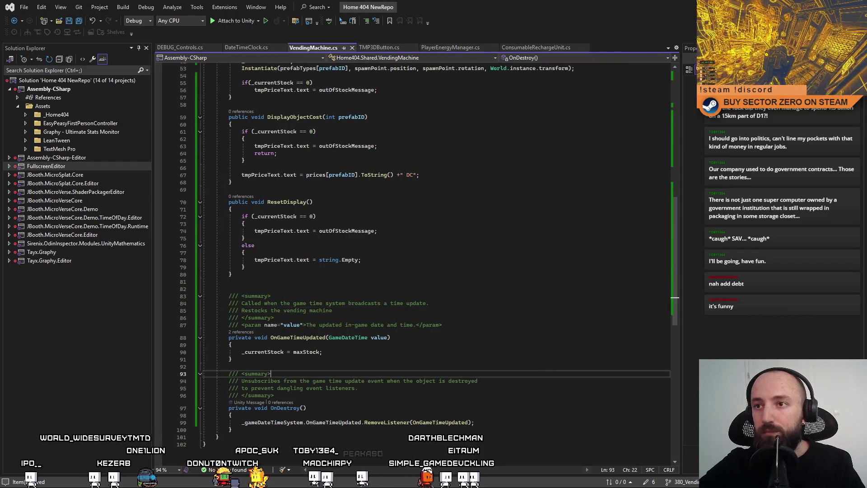
key("alt+Tab")
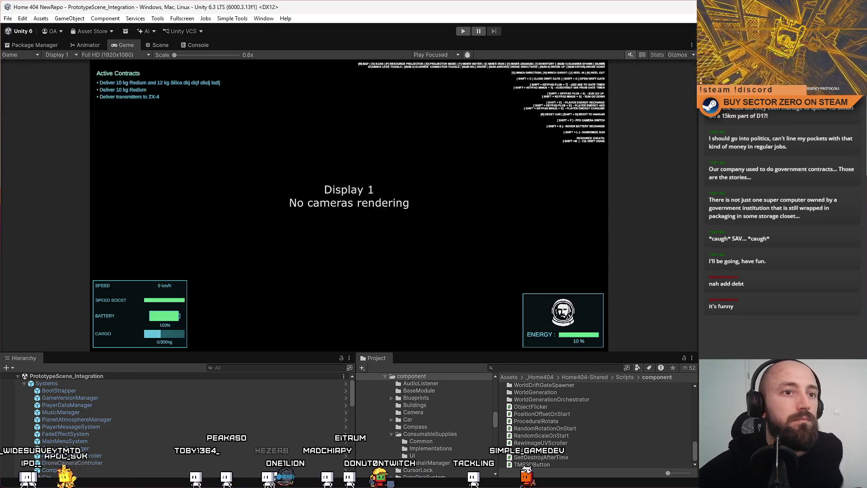
Step: Keep the Game view, enter Play mode, and choose PLAY on the Drift Miners main menu
left_click(23, 52)
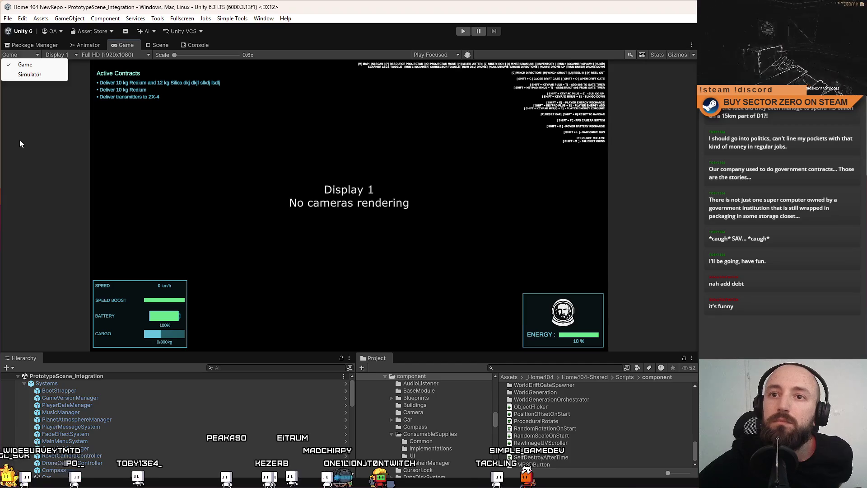
left_click(20, 139)
left_click(460, 33)
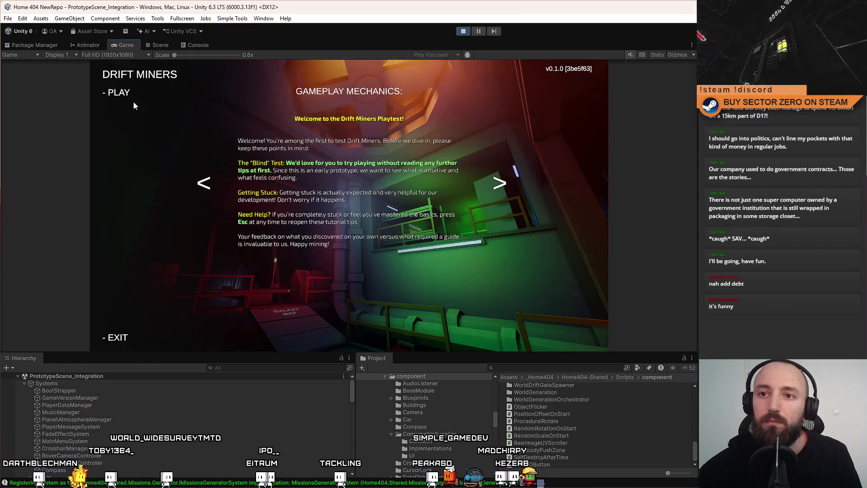
left_click(131, 101)
Step: Go fullscreen, walk to the Drift Soda machine, and read the DRIFT COLA and DRIFT BULL prices
key("F10")
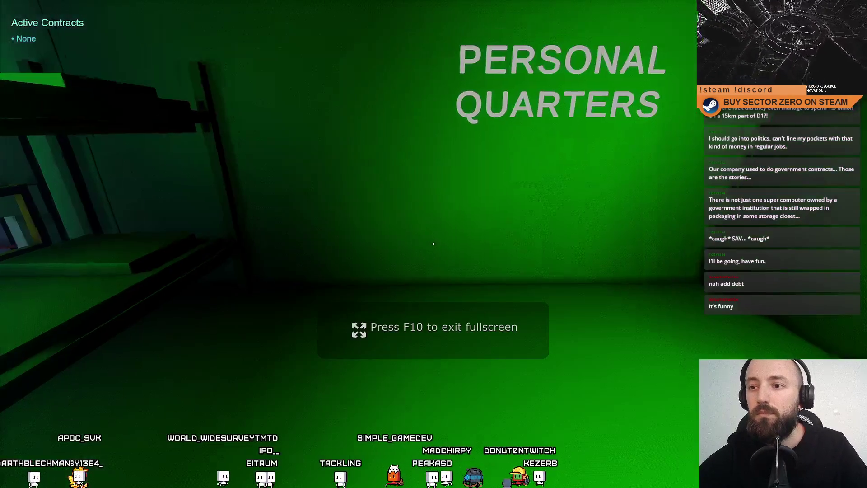
key("w")
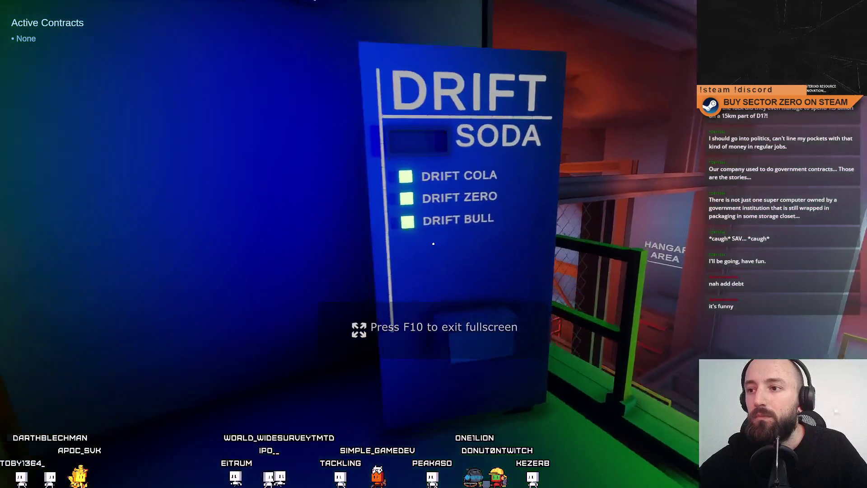
key("w")
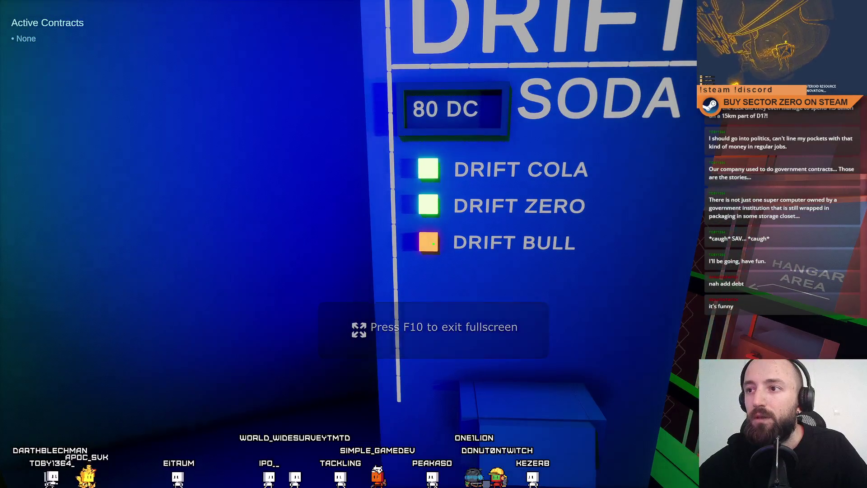
key("w")
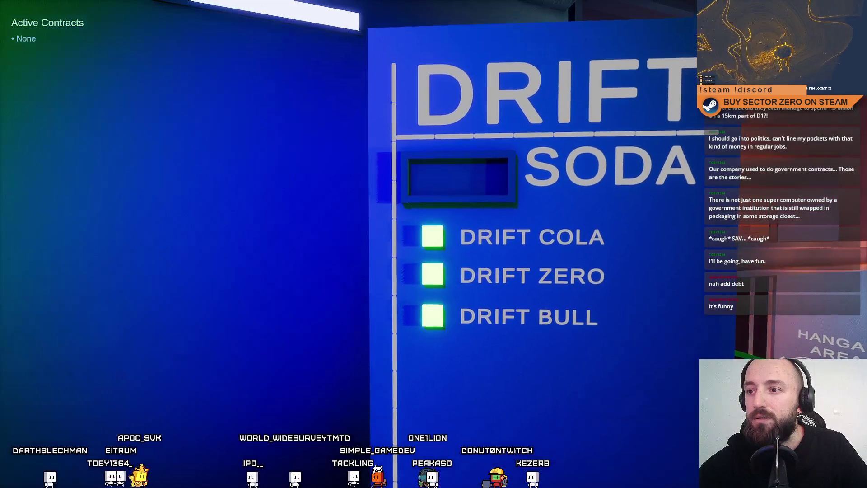
key("w")
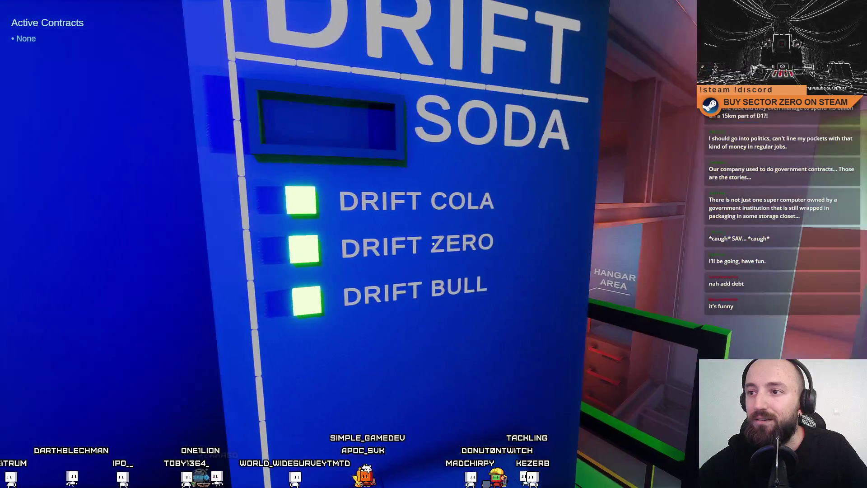
key("s")
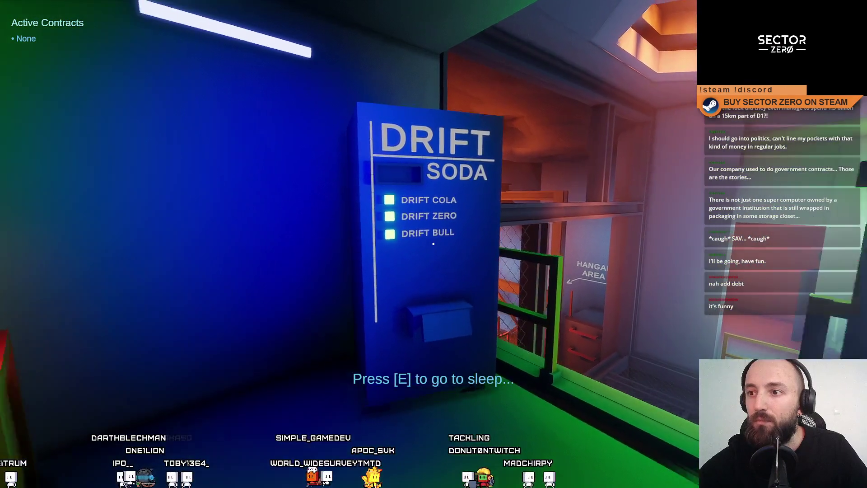
key("w")
key("w")
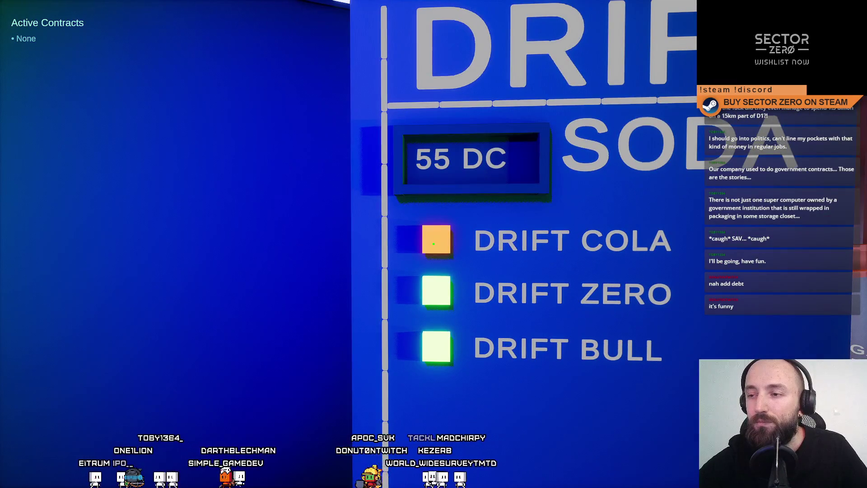
key("s")
key("w")
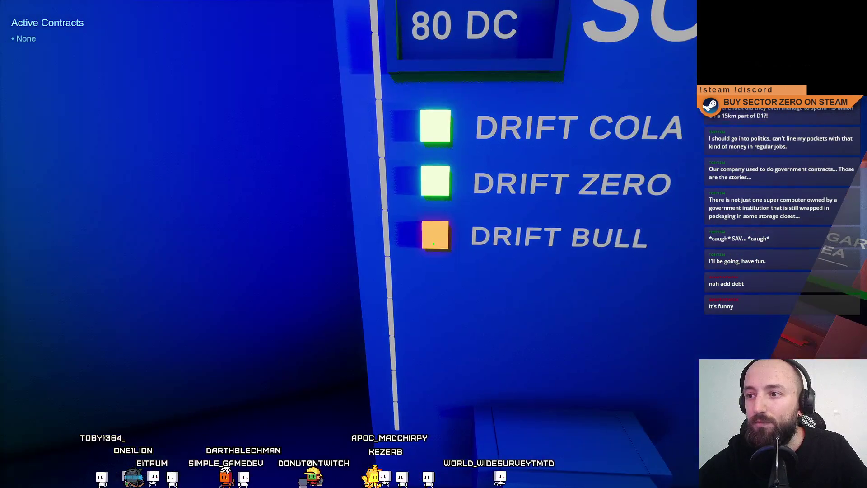
key("s")
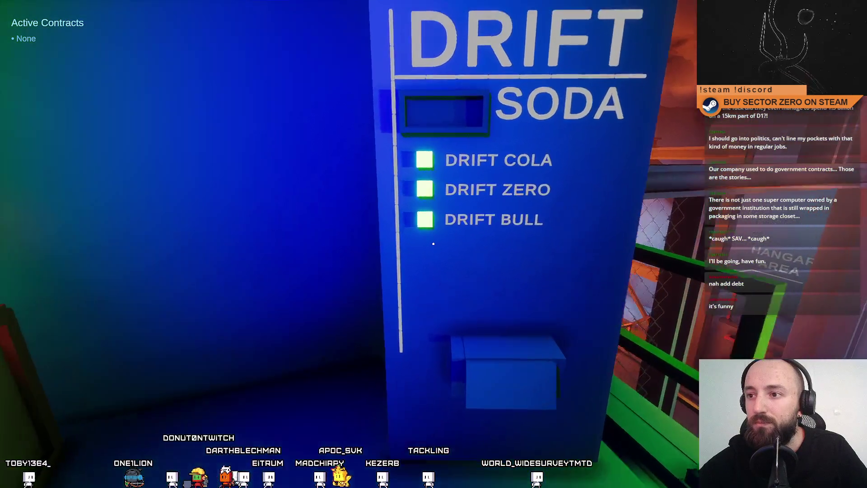
key("w")
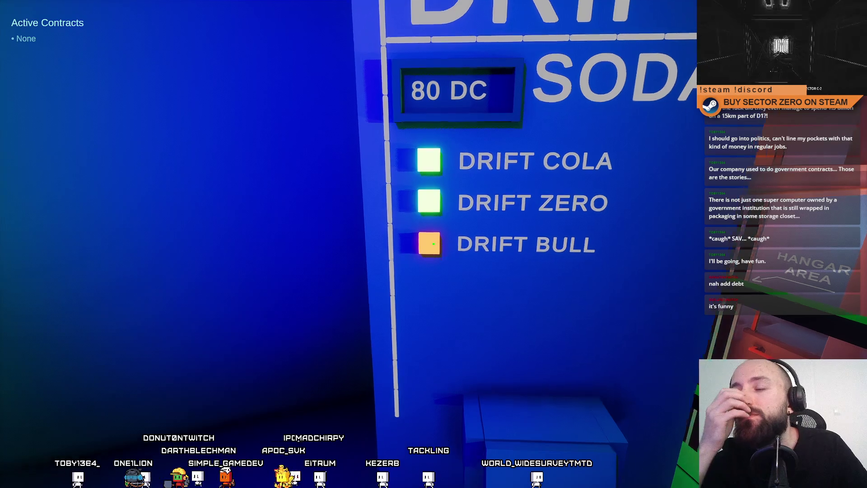
key("w")
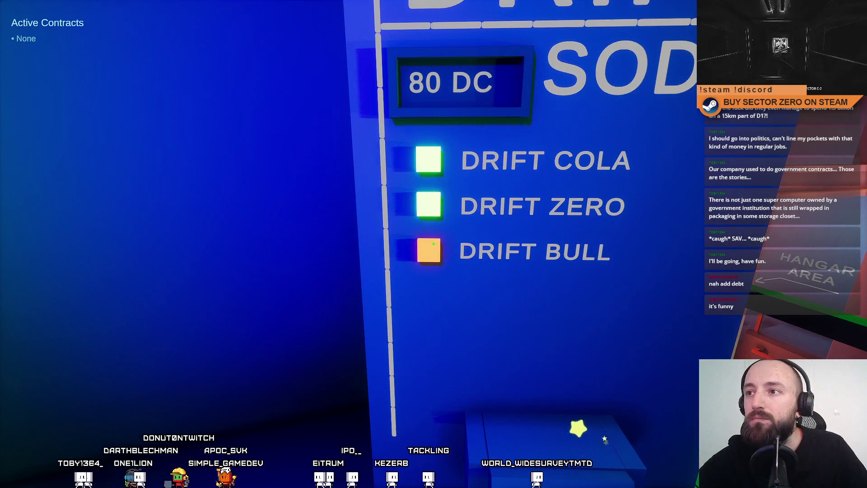
Step: Re-aim at DRIFT BULL, then at DRIFT COLA, and buy a DRIFT COLA
key("s")
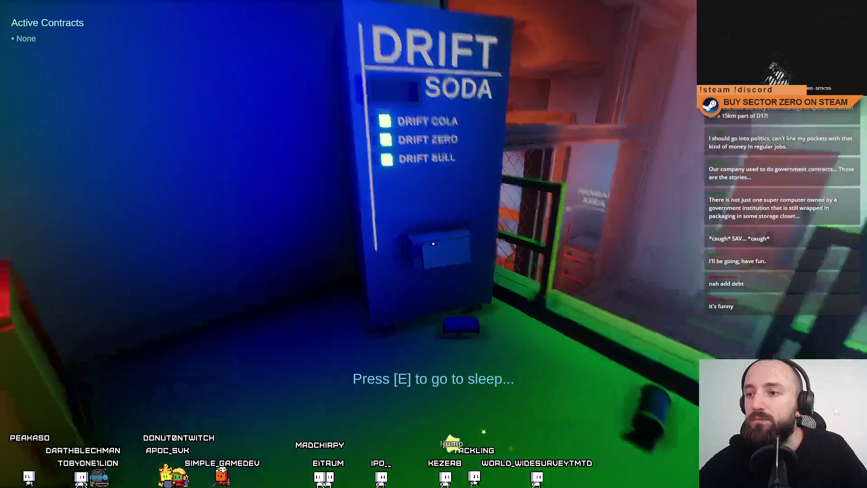
key("w")
key("w")
key("s")
key("w")
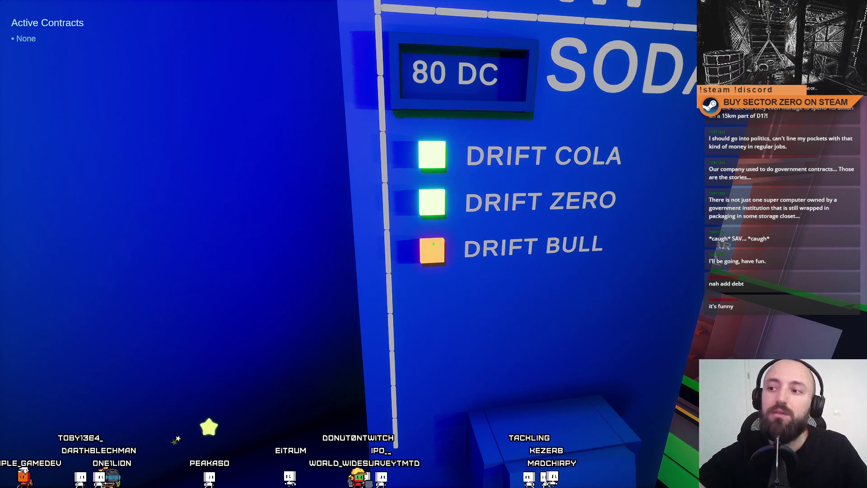
key("s")
key("w")
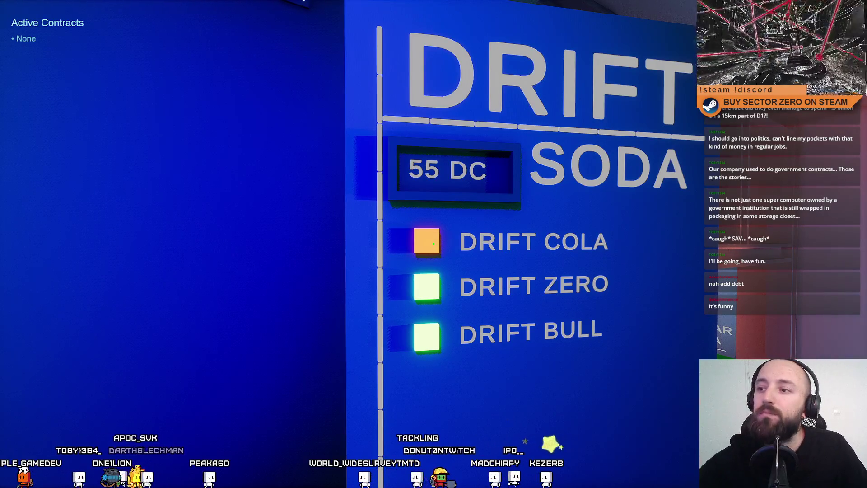
left_click(433, 244)
Step: Buy another DRIFT COLA so the machine reads OUT, then pick up the dispensed can
key("s")
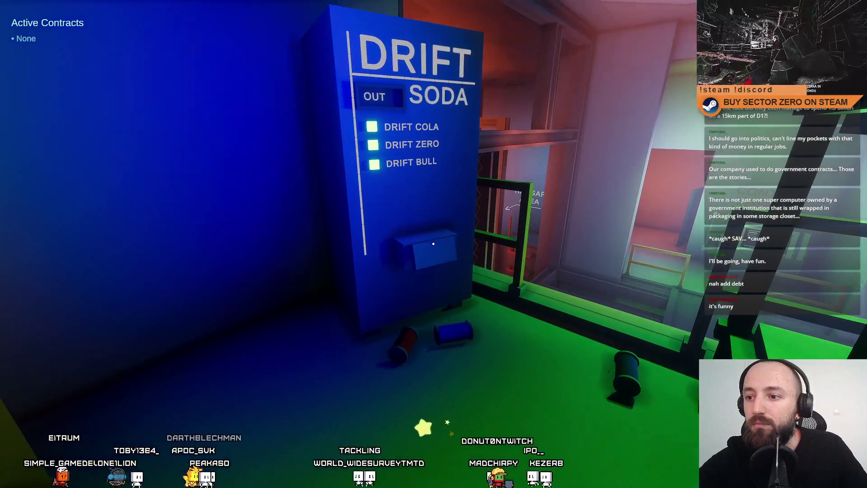
key("w")
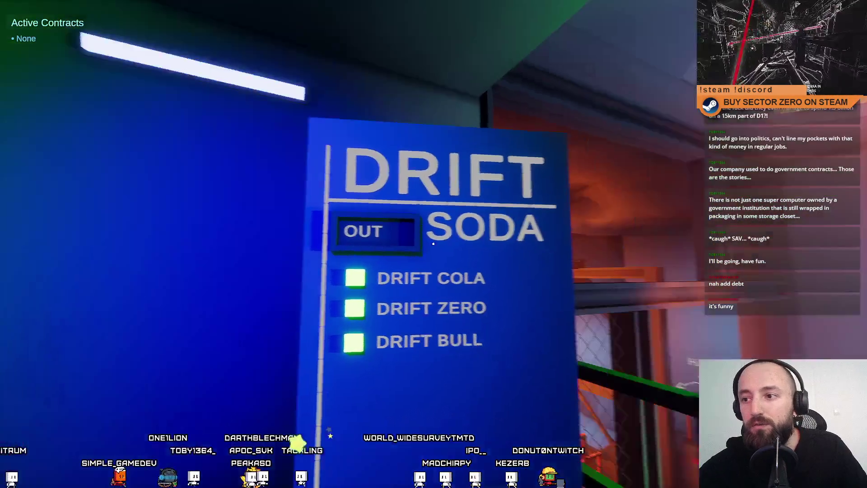
key("w")
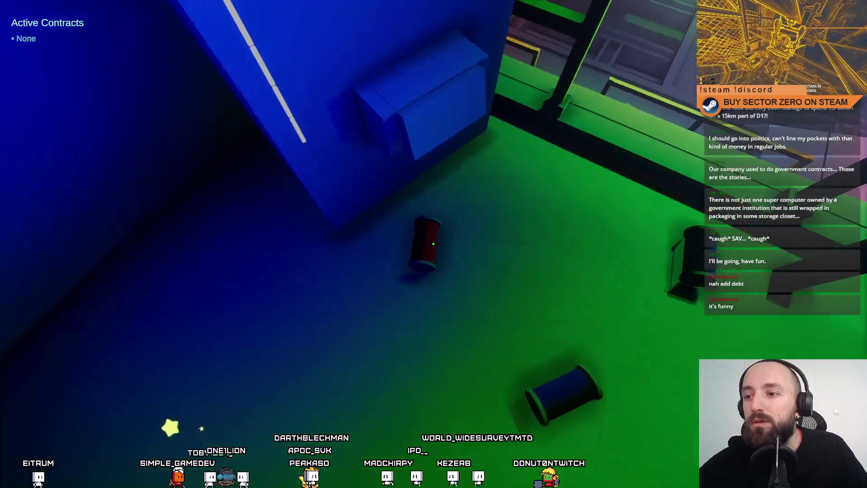
key("e")
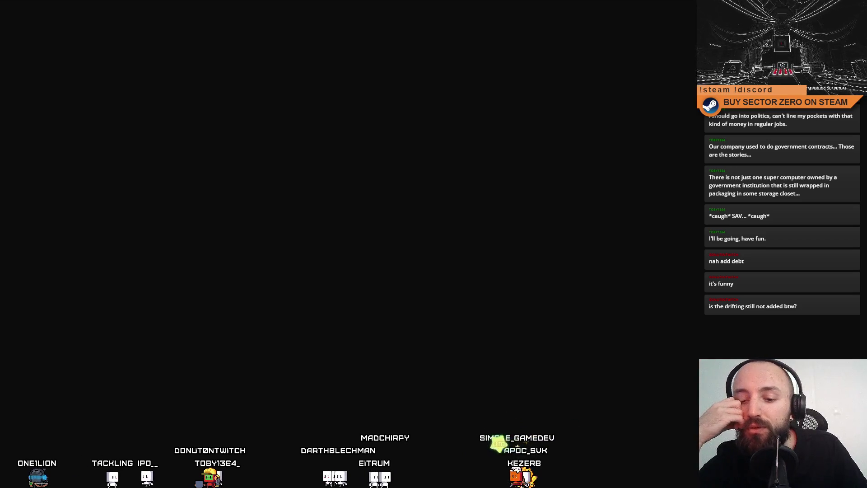
Step: Drive the rover forward, brake, then boost through the tunnel and portal onto the desert
key("w")
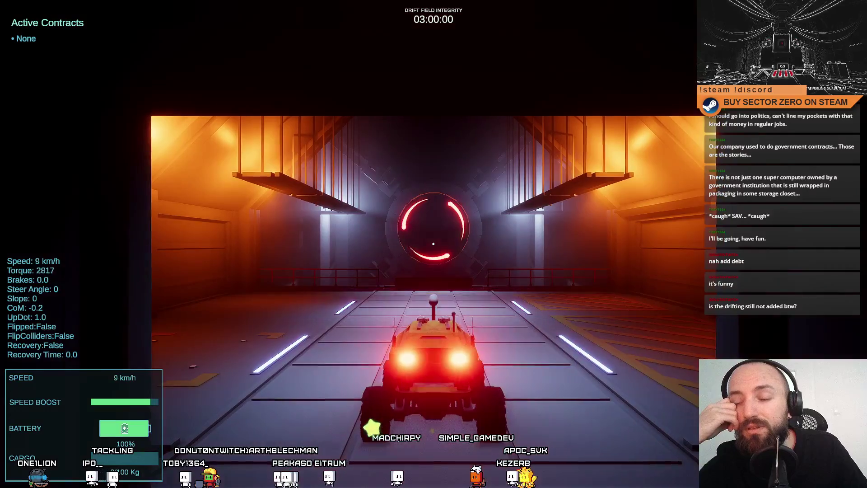
key("s")
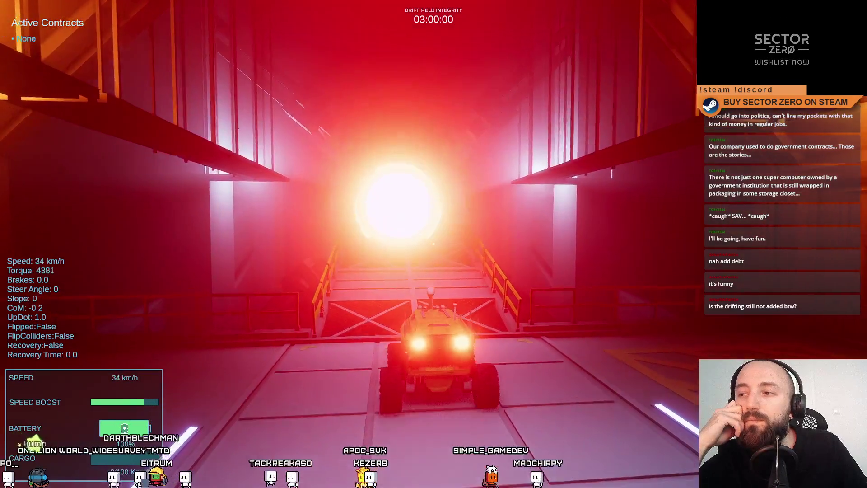
key("shift")
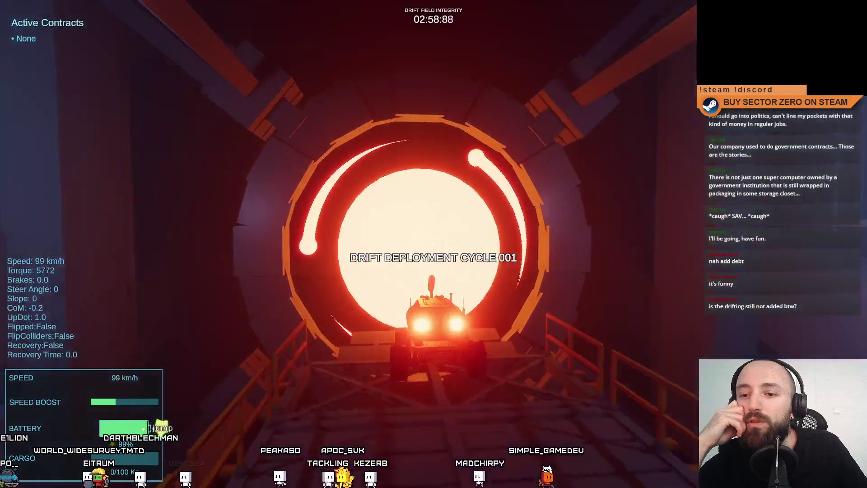
Step: Drive the rover around the desert, steering, braking and boosting with Shift
key("d")
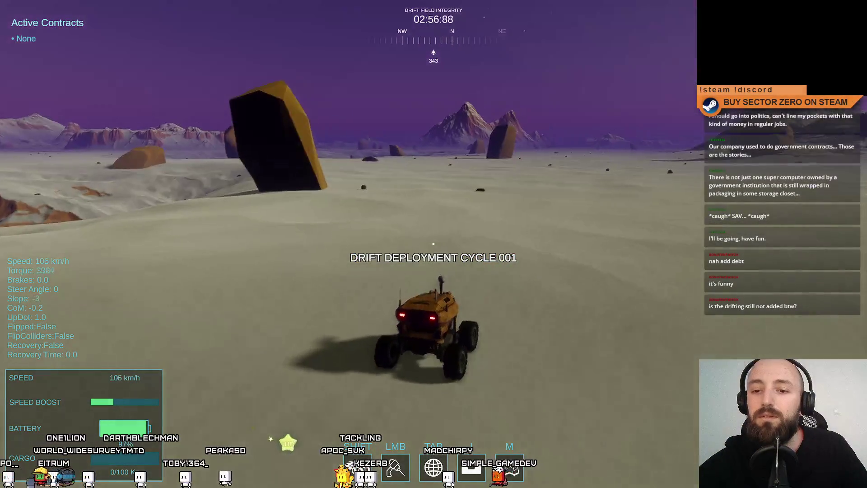
key("shift")
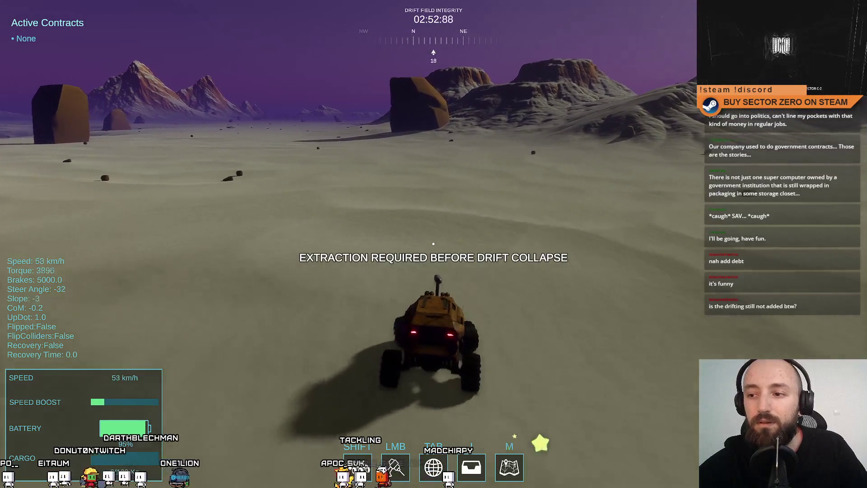
key("w")
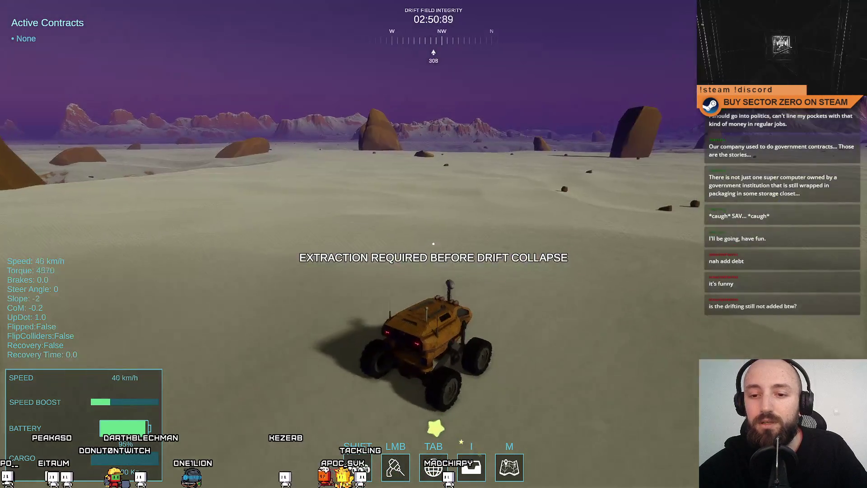
key("shift")
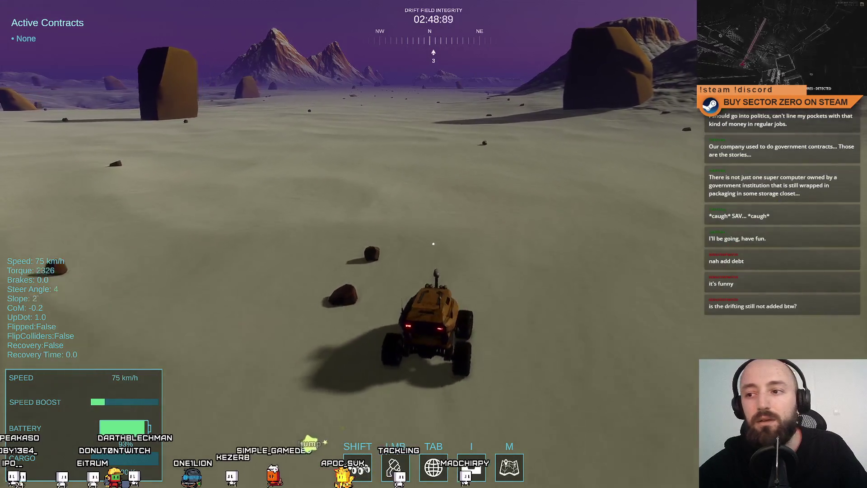
key("d")
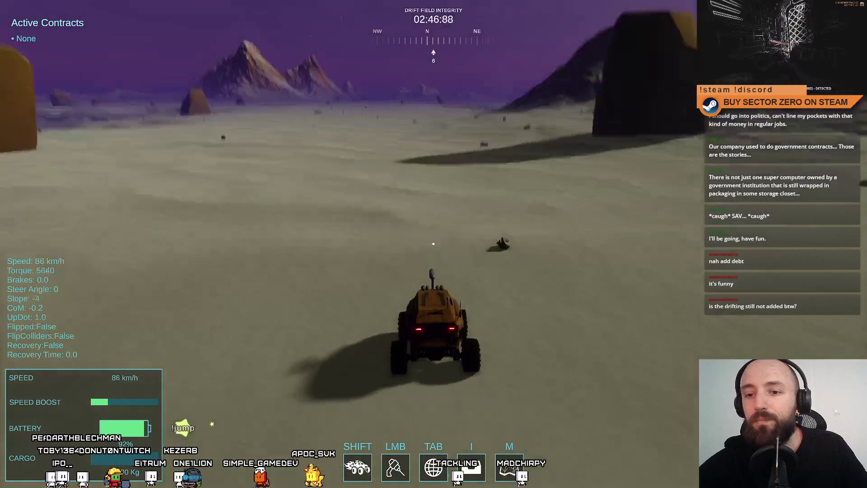
key("s")
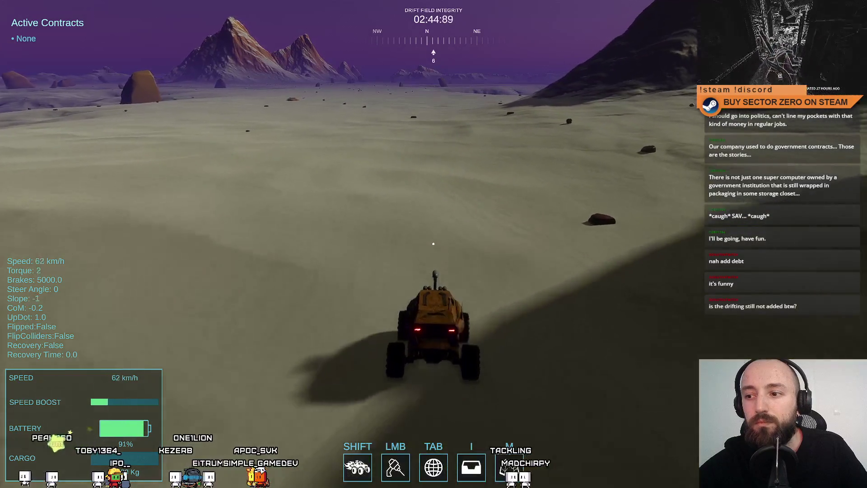
key("a")
key("d")
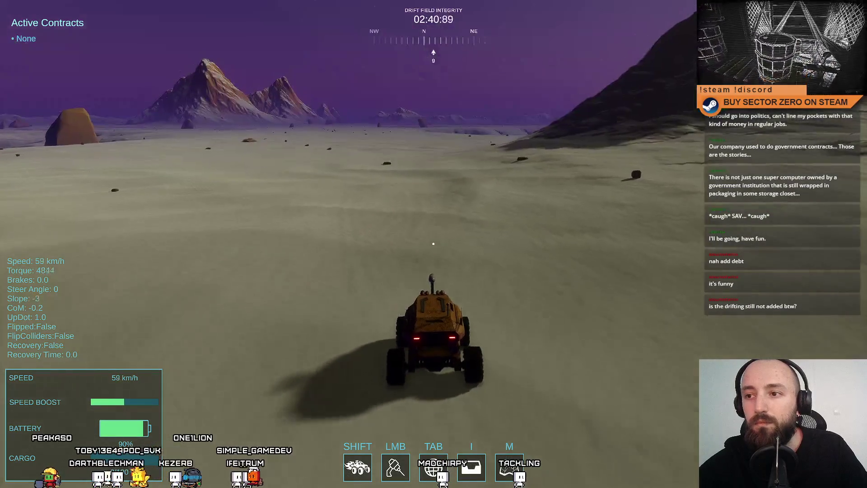
key("w")
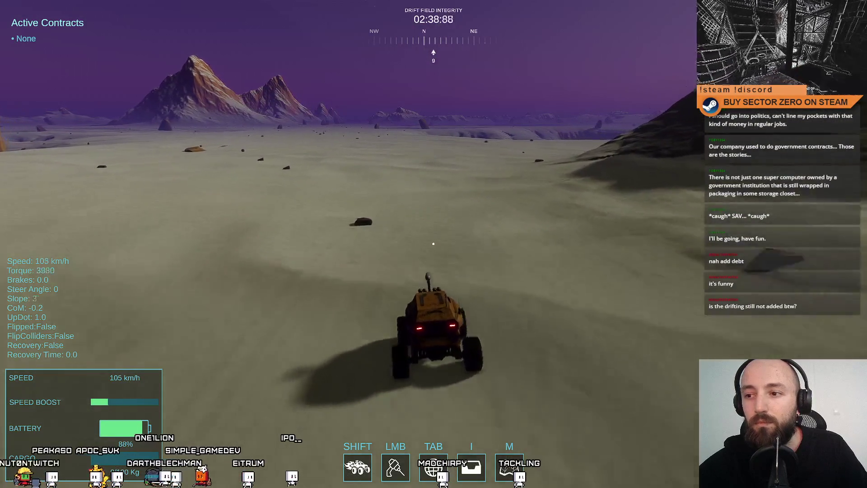
Step: Swing the rover around toward the red portal and boost straight into it
key("a")
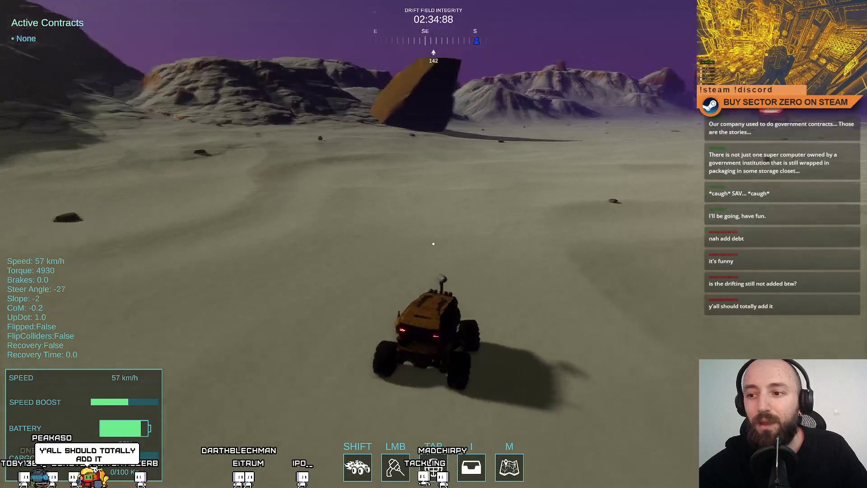
key("d")
key("shift")
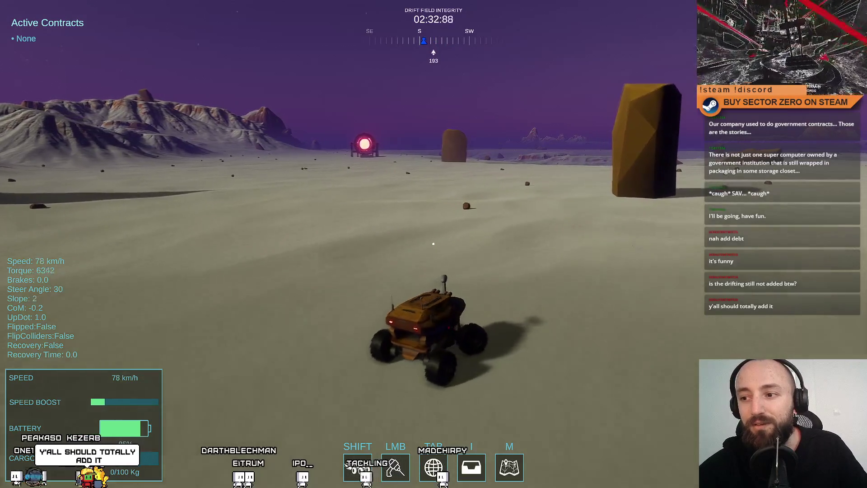
key("d")
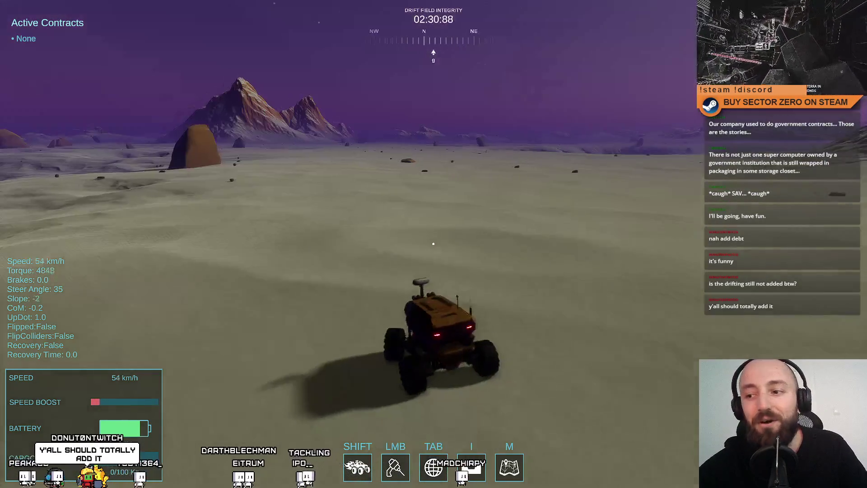
key("a")
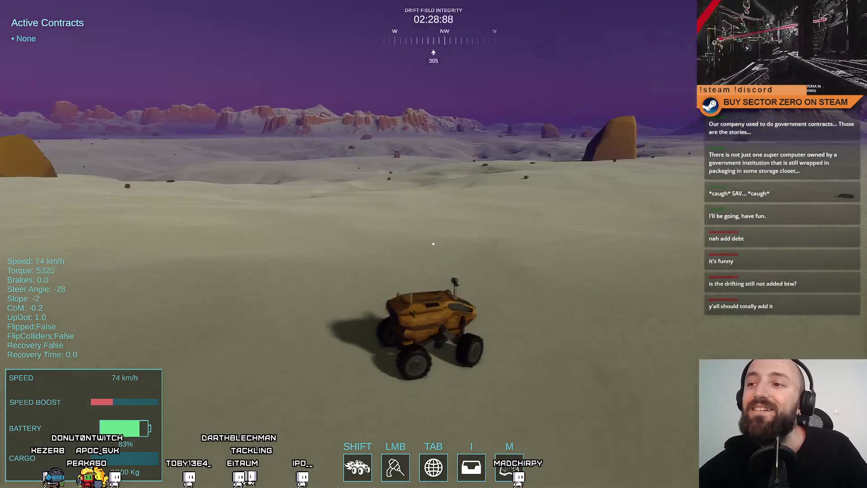
key("d")
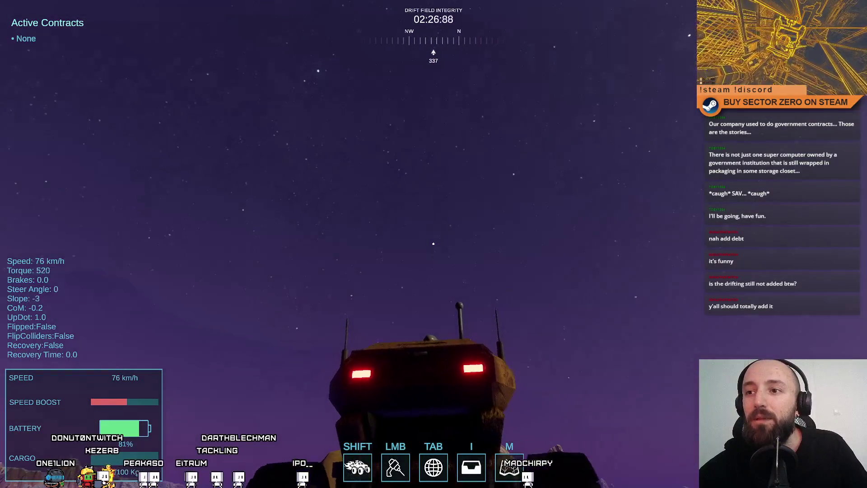
key("d")
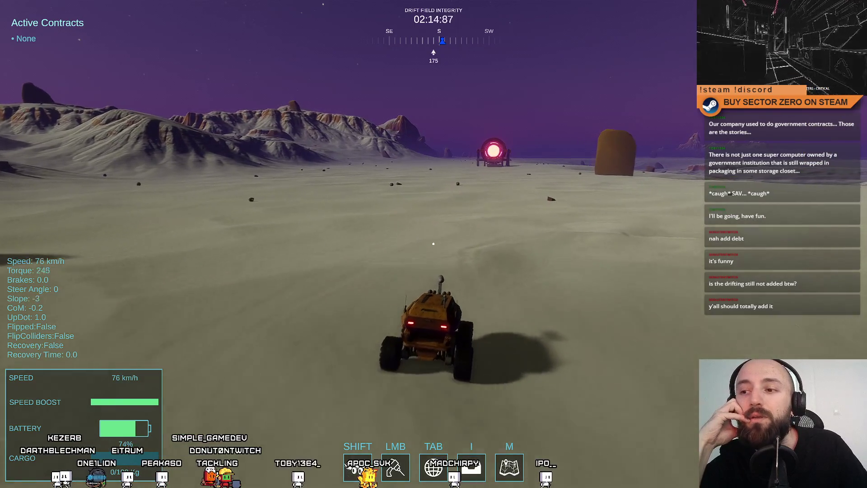
key("shift")
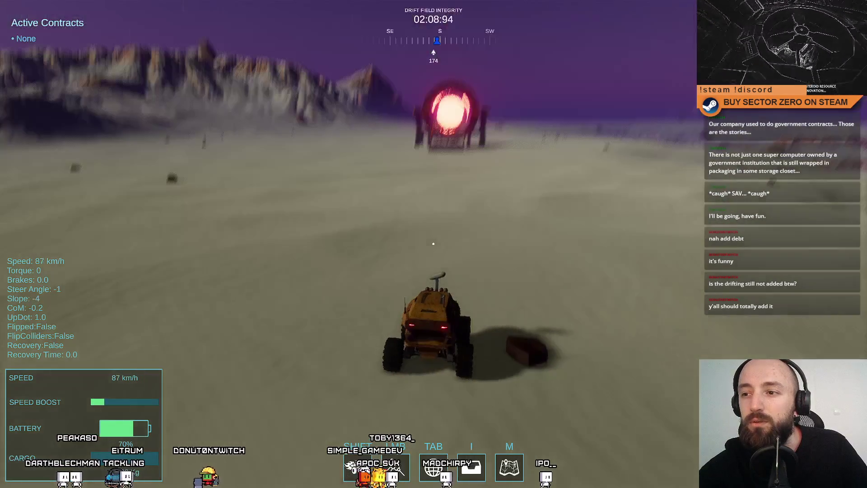
key("w")
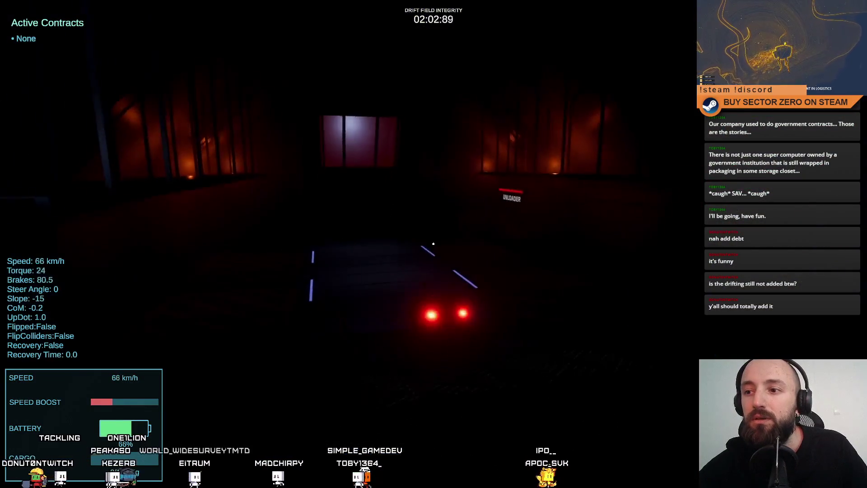
Step: Brake the rover in the hangar, then walk up the stairs and through the corridor to the bunk
key("space")
key("a")
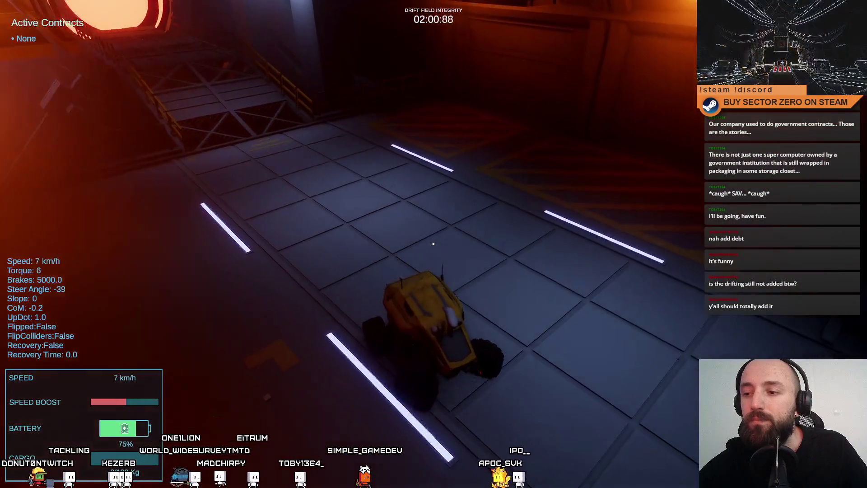
key("w")
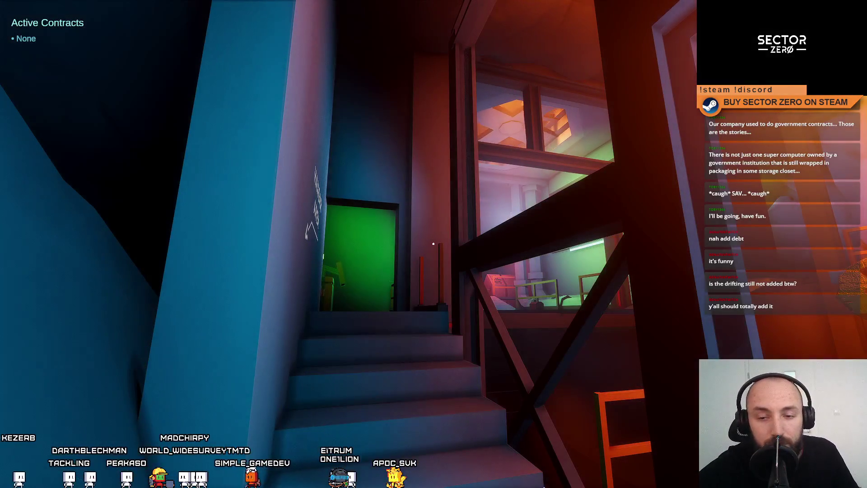
key("w")
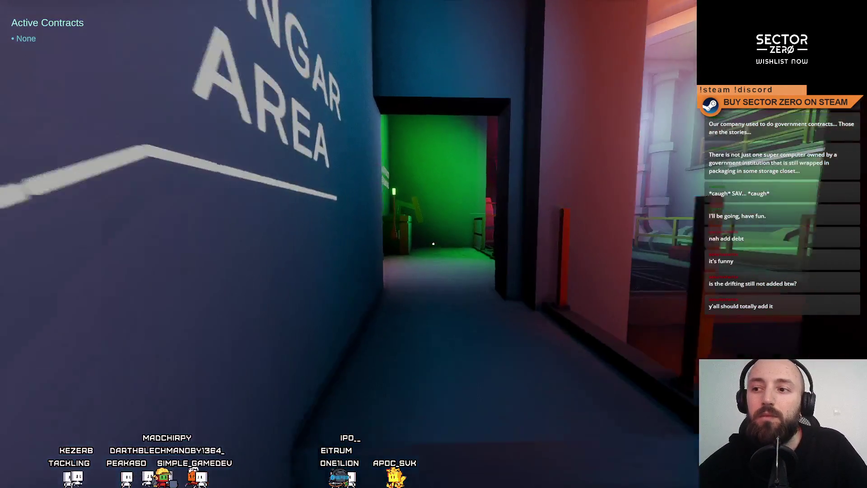
key("w")
key("w")
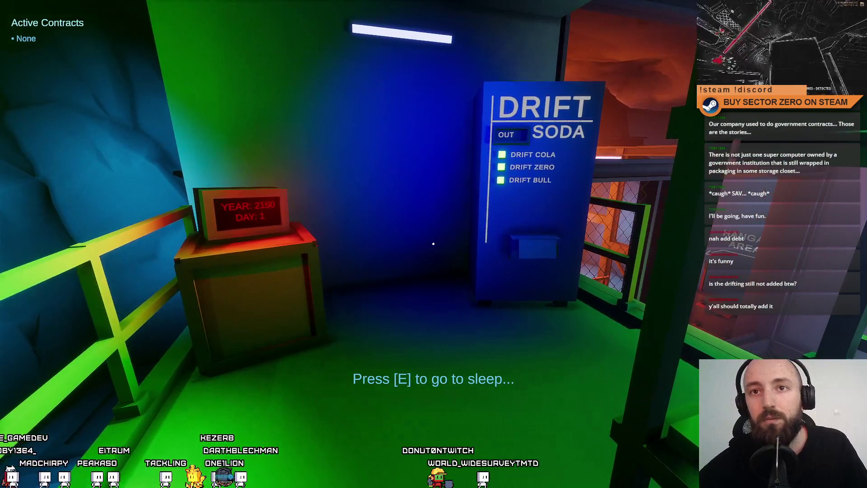
Step: Walk between the bunk, the railing over the galaxy map, and the Drift Soda machine
key("a")
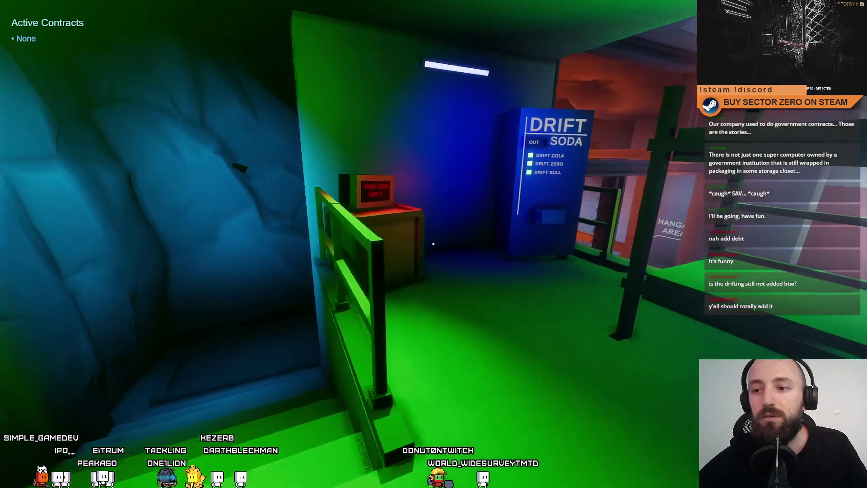
key("w")
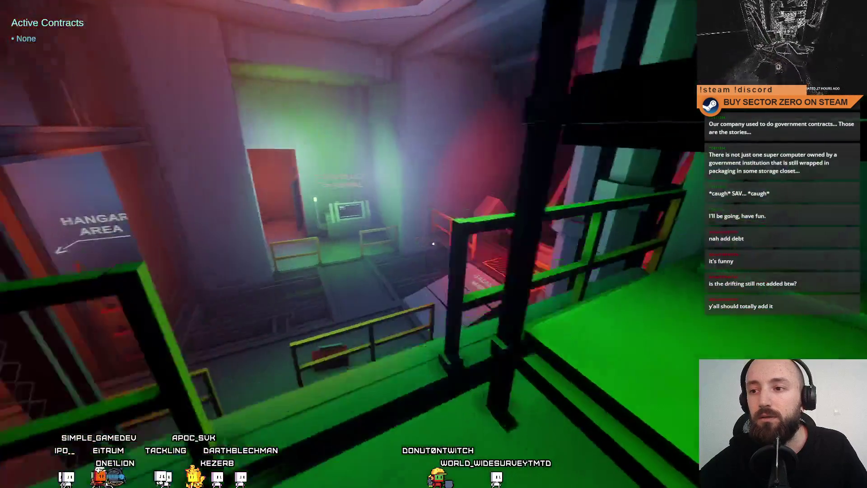
key("w")
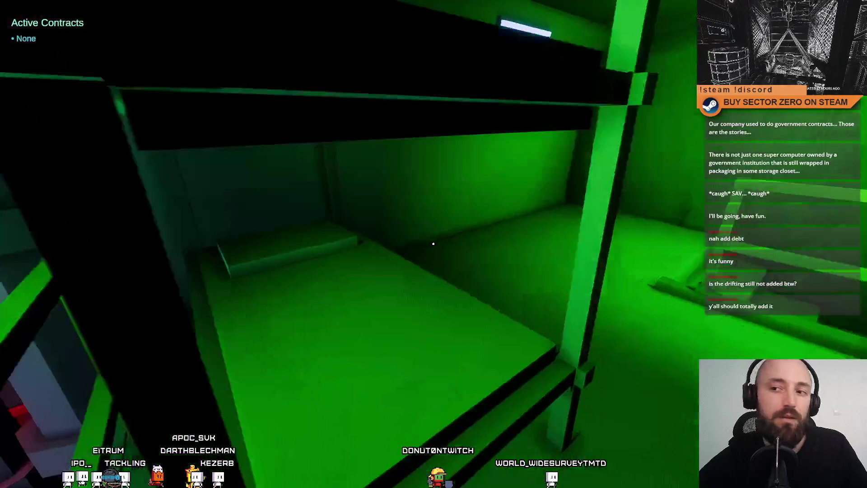
key("w")
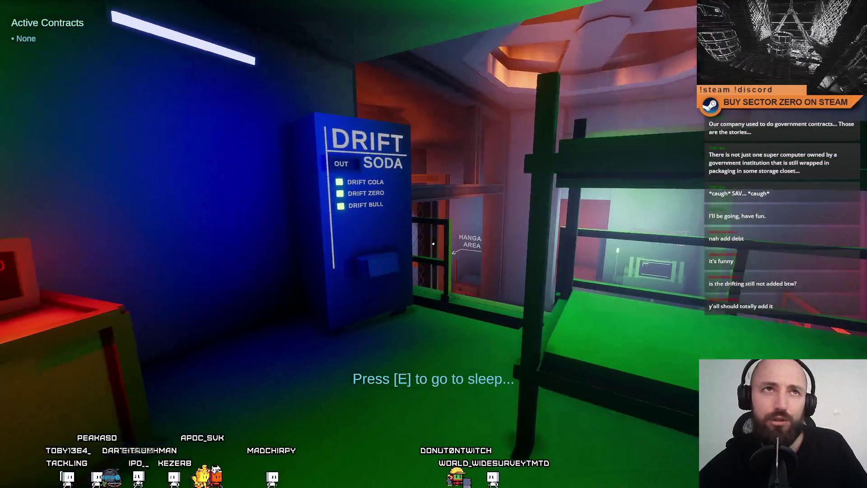
key("w")
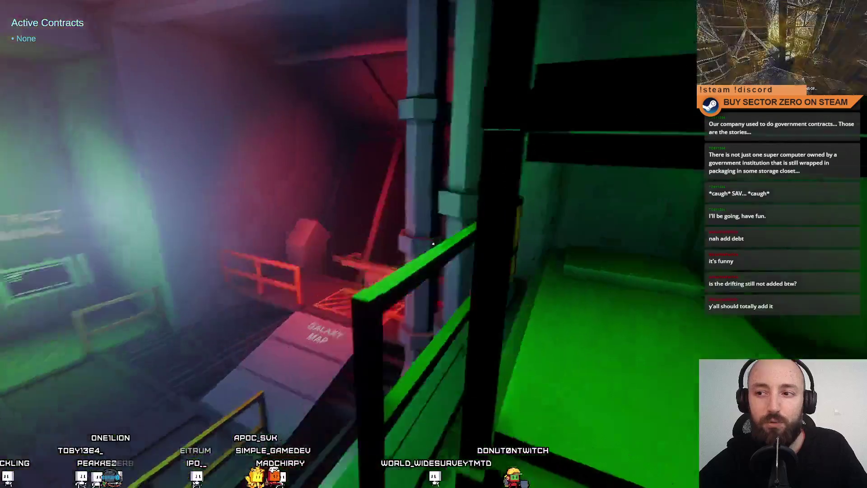
key("w")
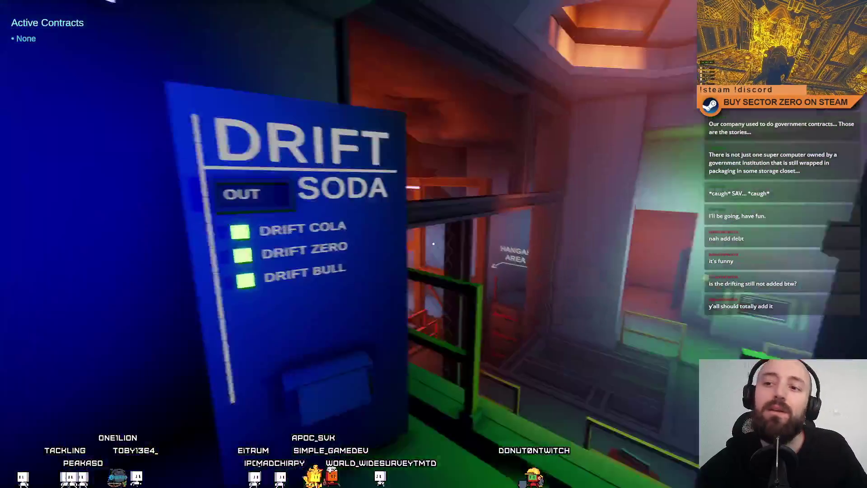
key("w")
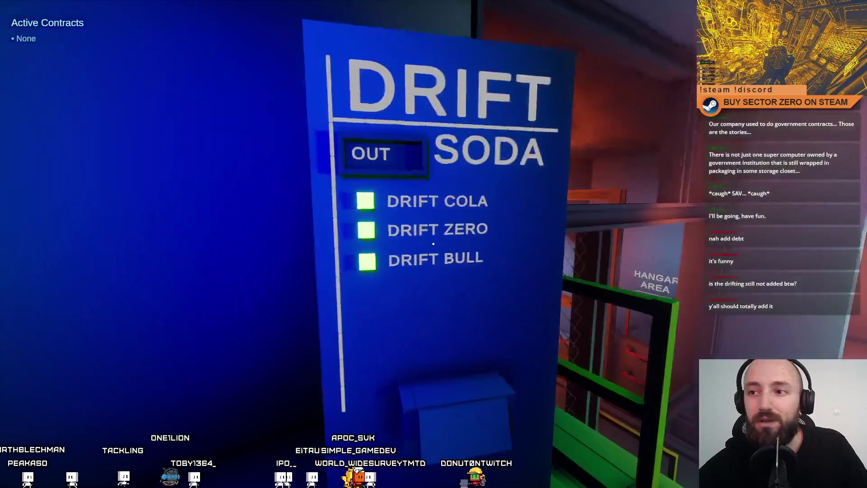
key("s")
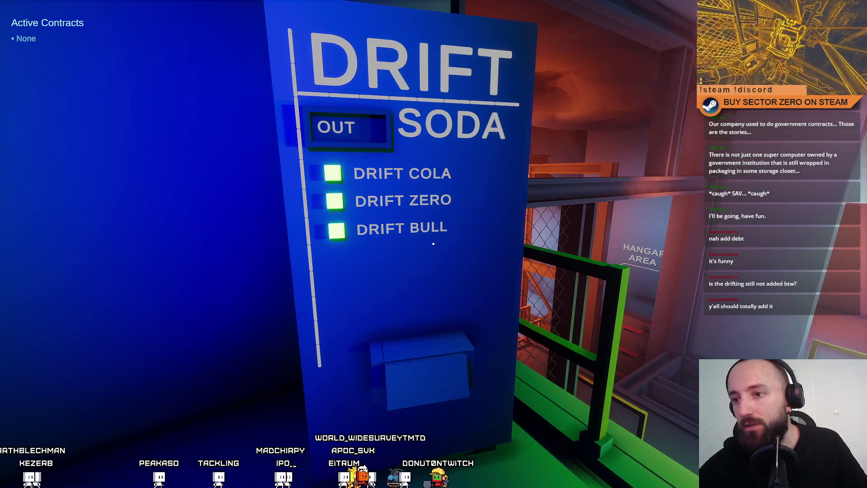
Step: Sleep in the bunk until 'ANOTHER DAY IN THE DRIFT AWAITS' appears
key("e")
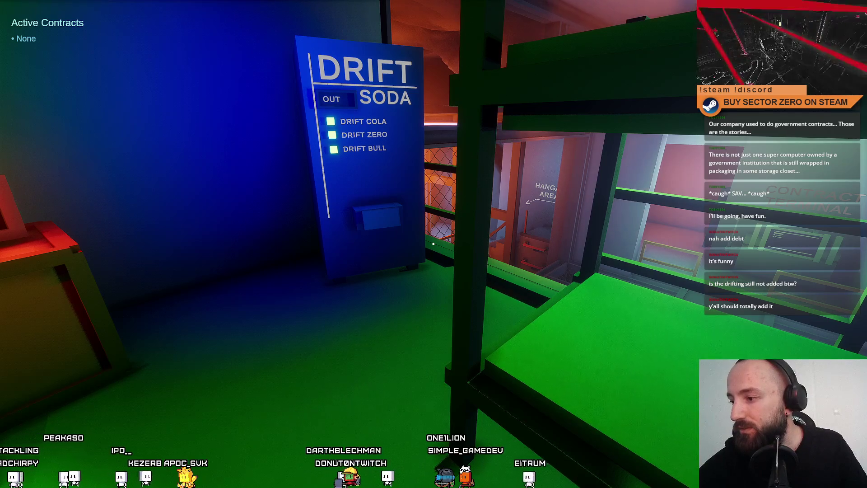
mouse_move(433, 243)
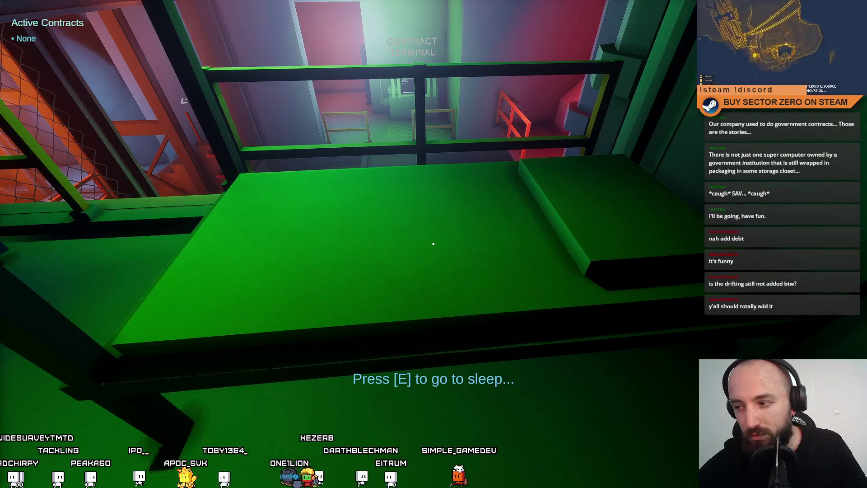
key("e")
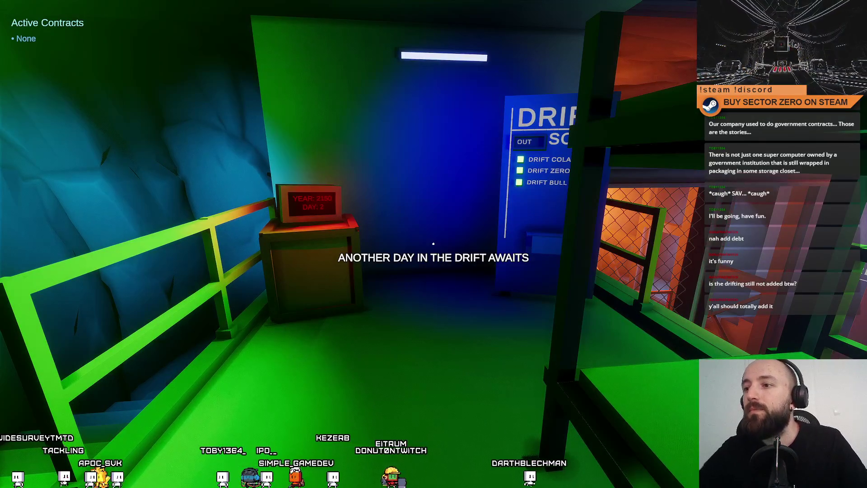
Step: Walk up to the Drift Soda machine and buy Drift Colas at 55 DC each
key("w")
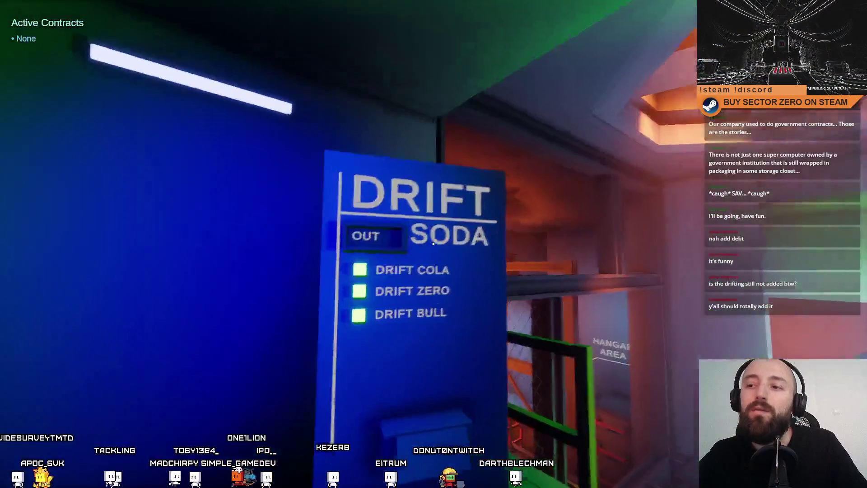
key("e")
key("s")
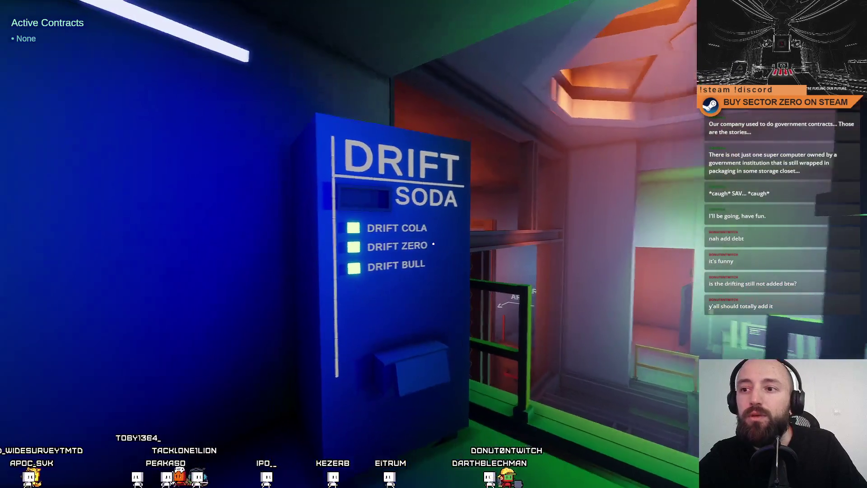
key("w")
key("s")
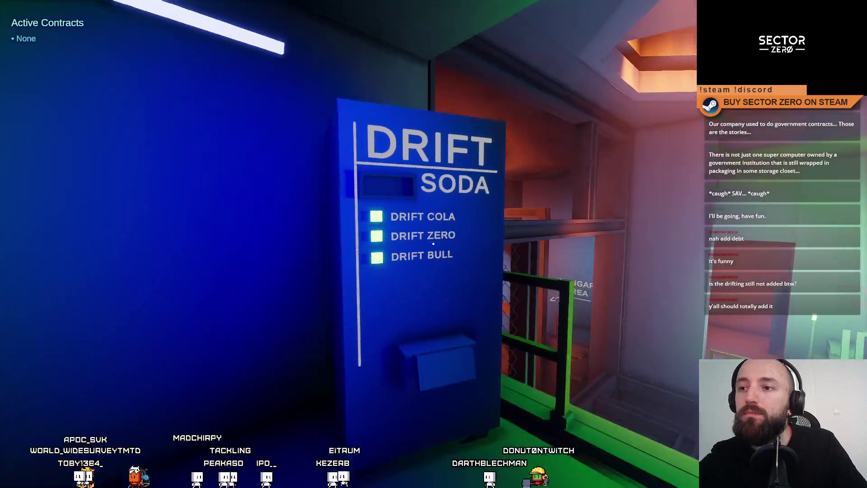
key("w")
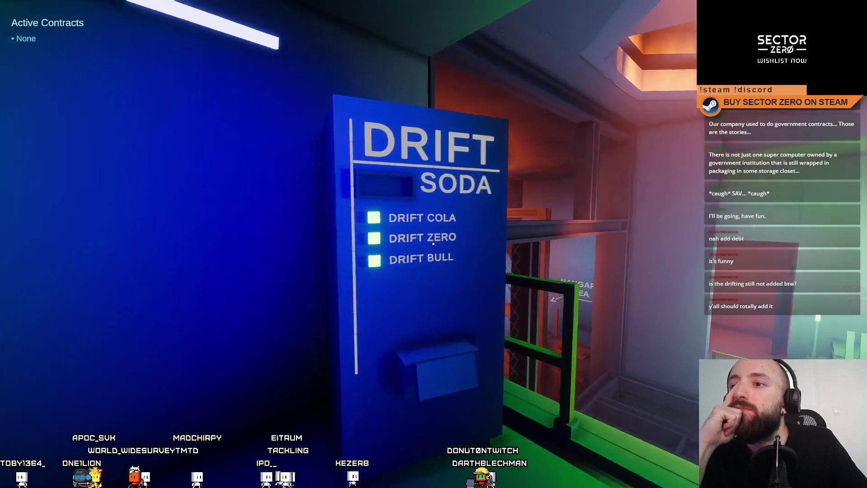
key("a")
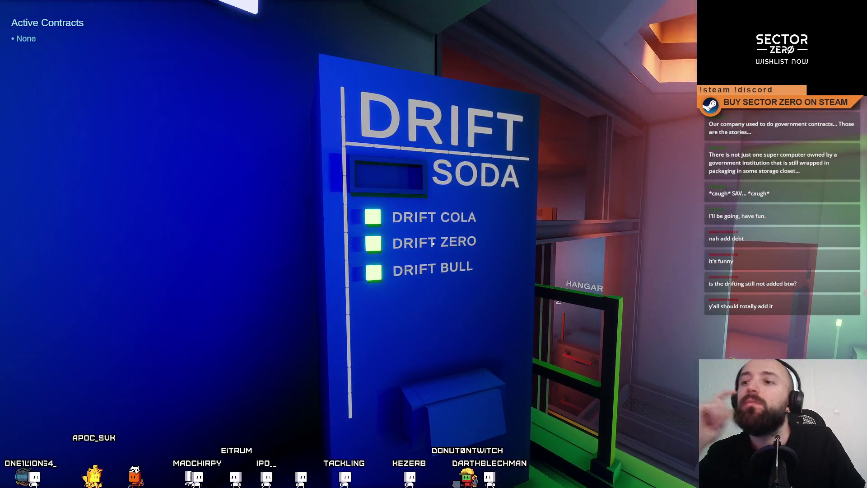
key("w")
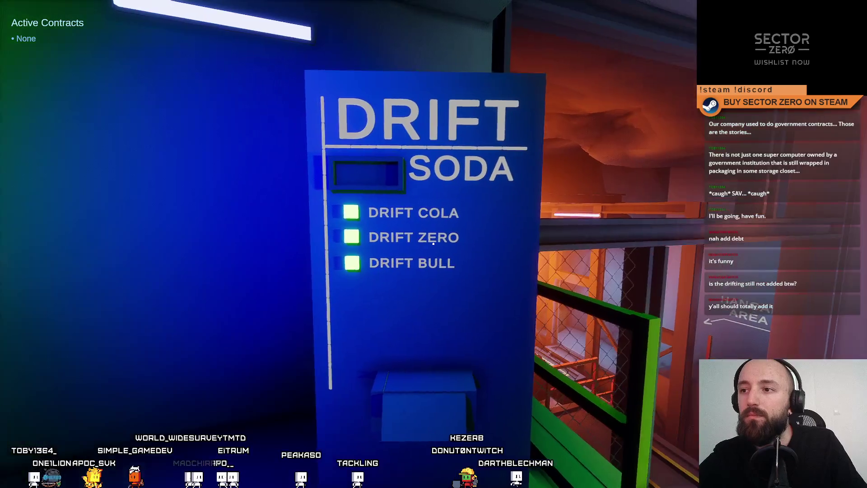
key("w")
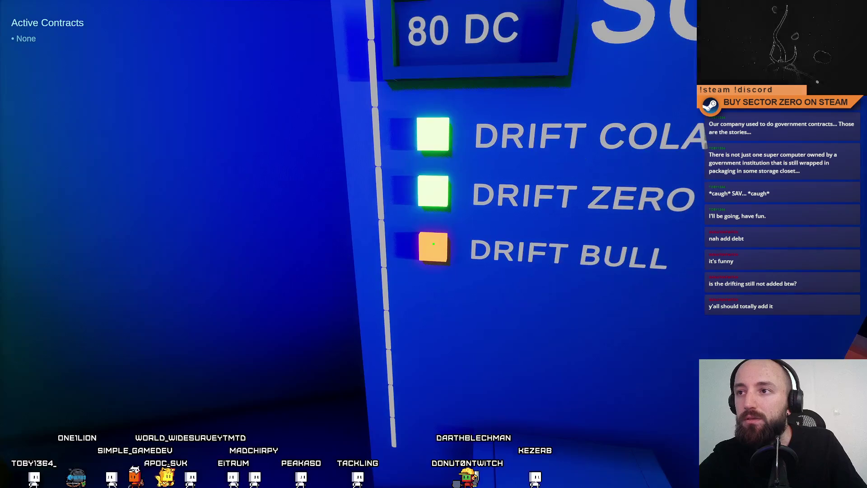
Step: Reposition in front of the machine and buy another Drift Cola, dropping a can on the floor
key("s")
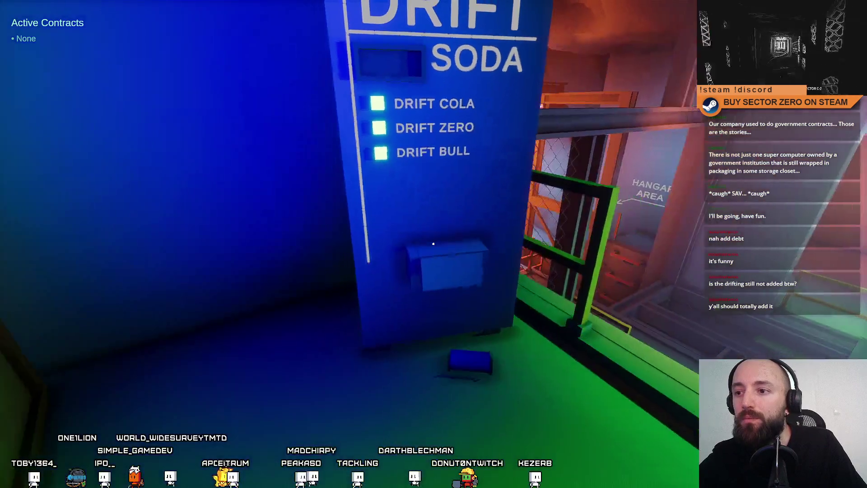
key("w")
key("s")
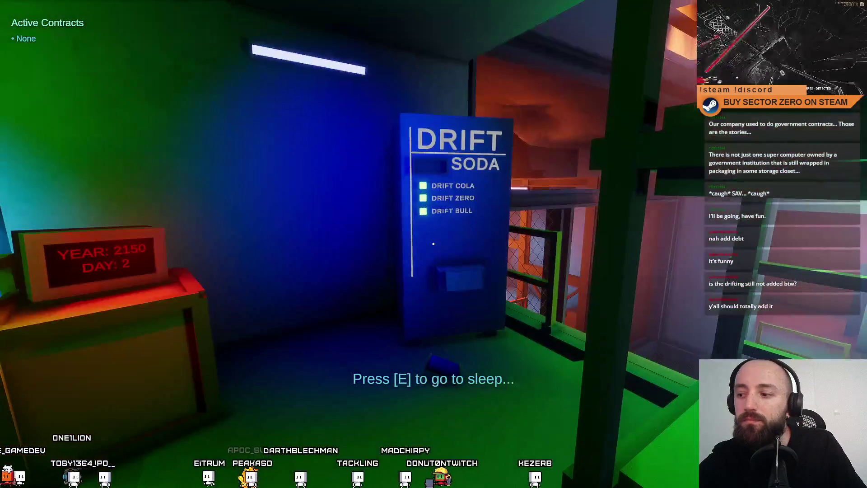
key("w")
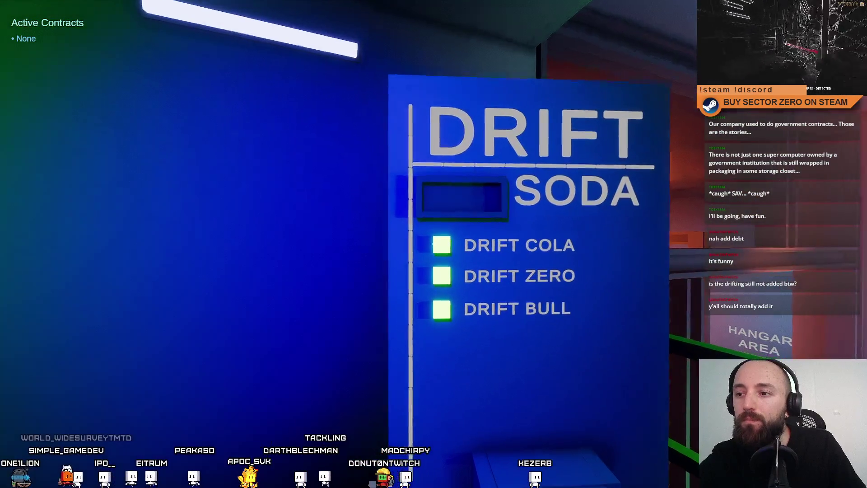
key("e")
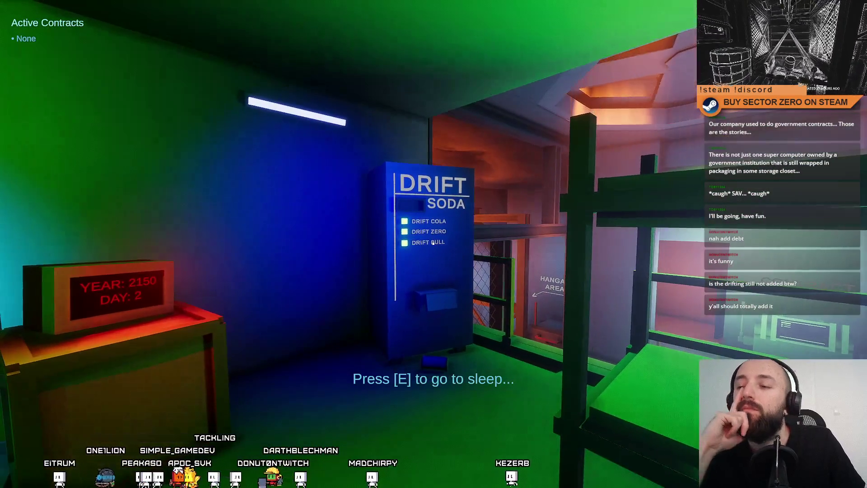
Step: Try buying Drift Cola again until the machine shows it as OUT
key("w")
key("s")
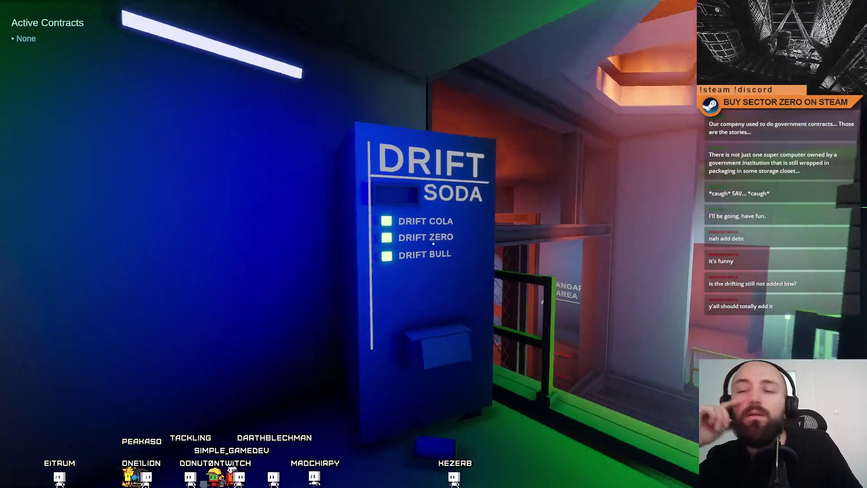
key("w")
key("s")
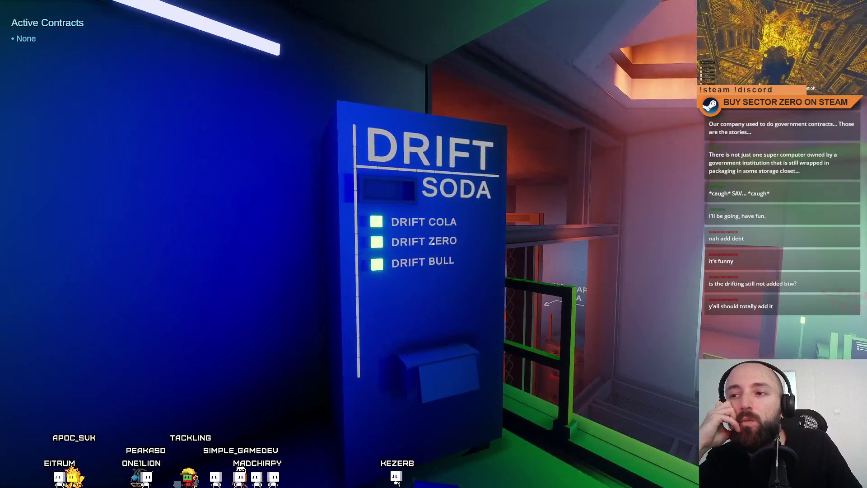
key("w")
key("w")
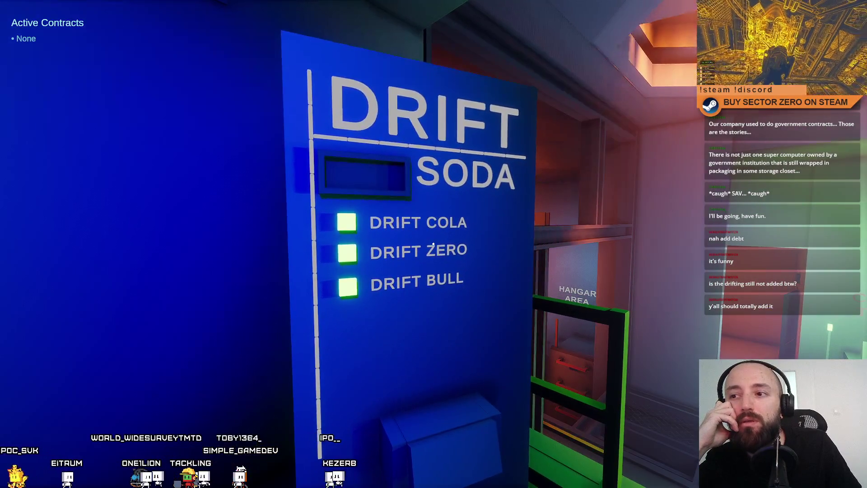
key("s")
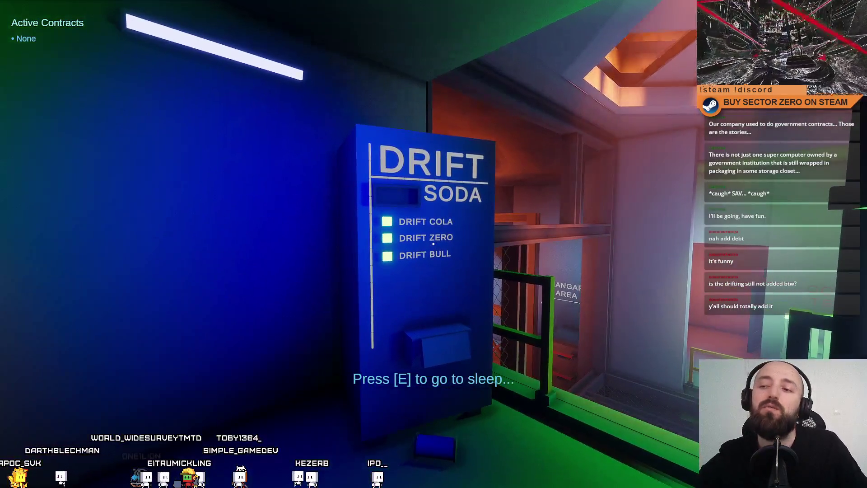
mouse_move(433, 244)
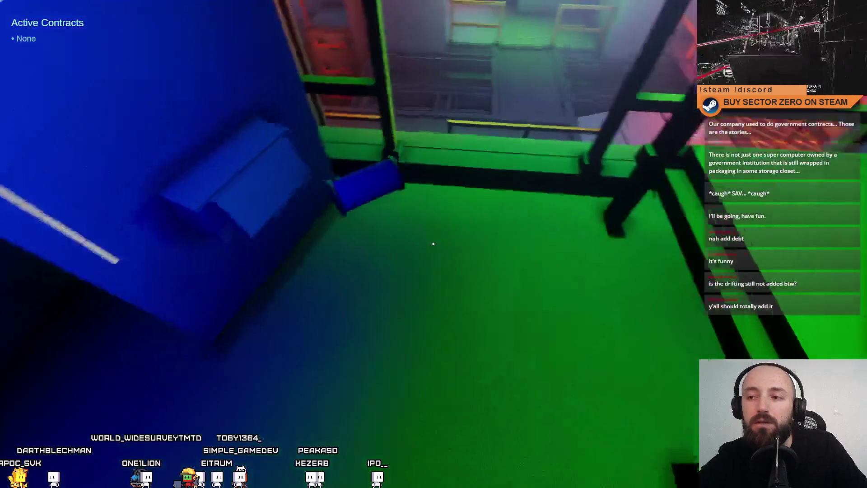
key("w")
left_click(433, 244)
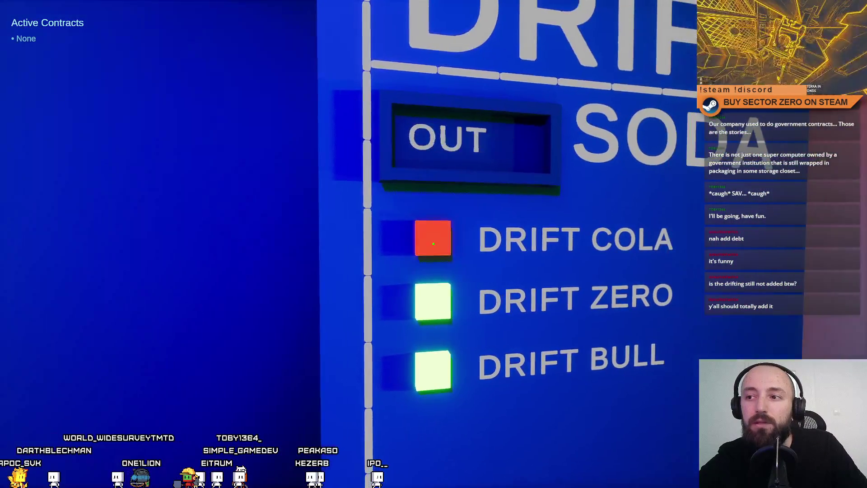
mouse_move(433, 244)
key("s")
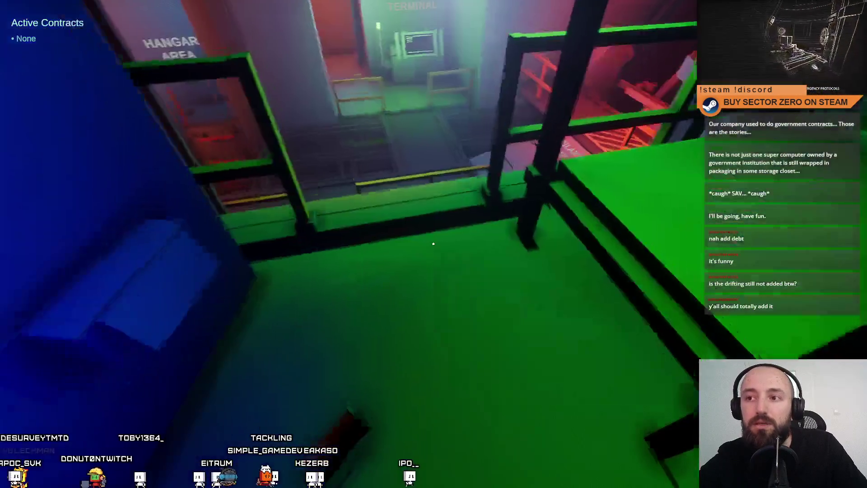
Step: Walk to the Contract Terminal, take the lost-probe contract from its list, and close it
key("w")
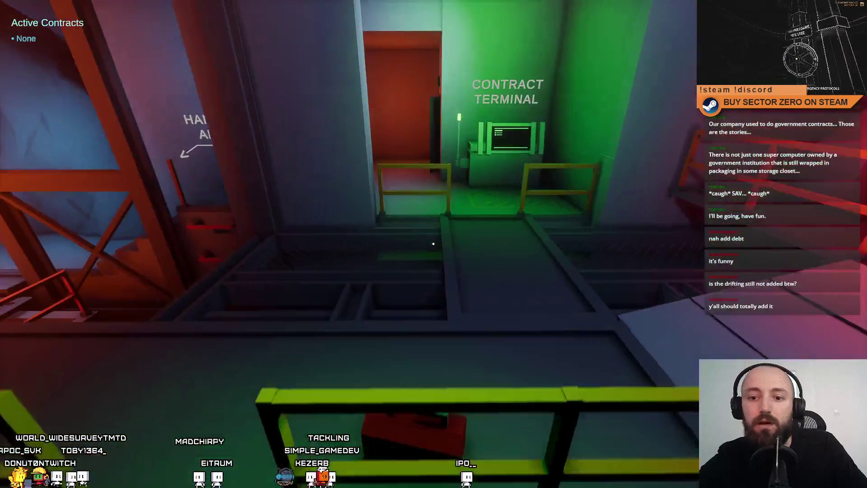
key("w")
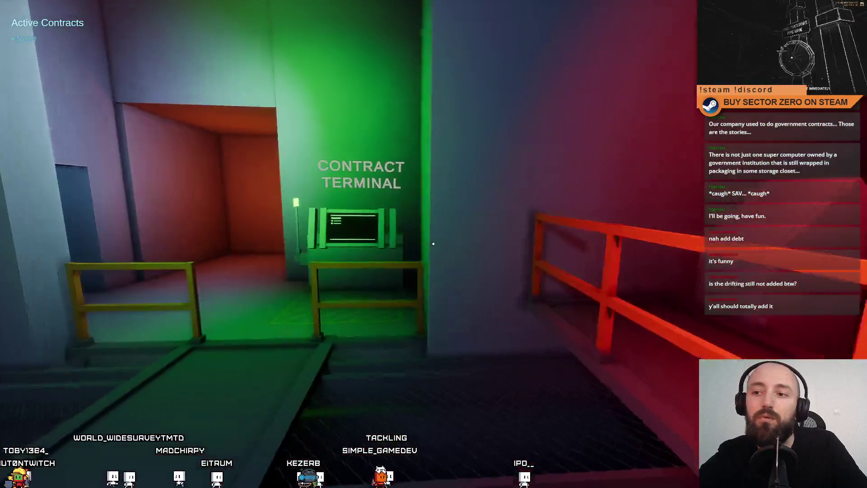
key("e")
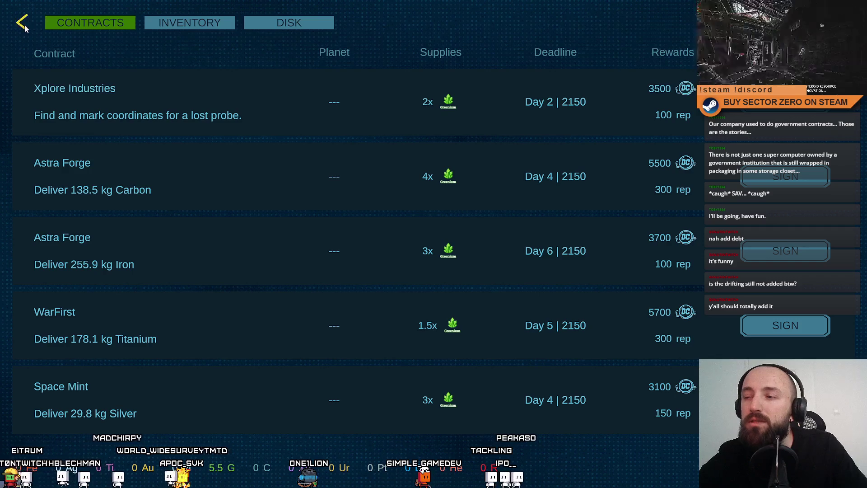
key("Escape")
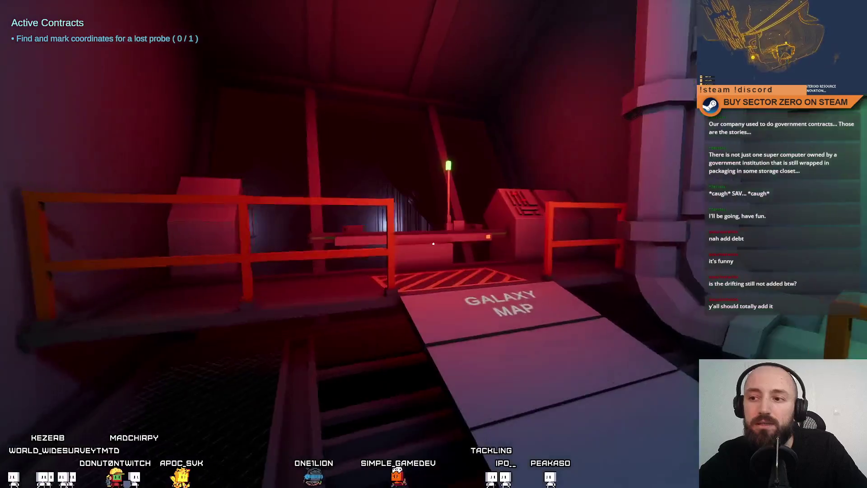
Step: Check the 03:00 drift setup at the terminal, then walk down the orange corridor to the rover
key("w")
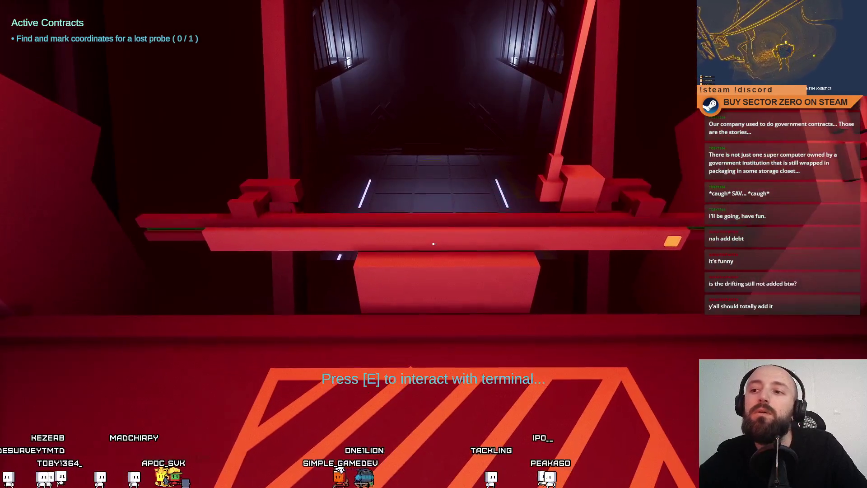
key("e")
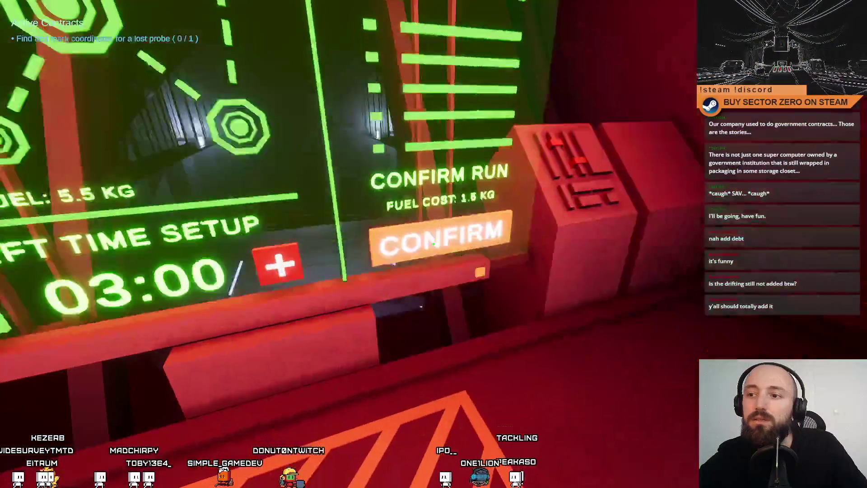
key("w")
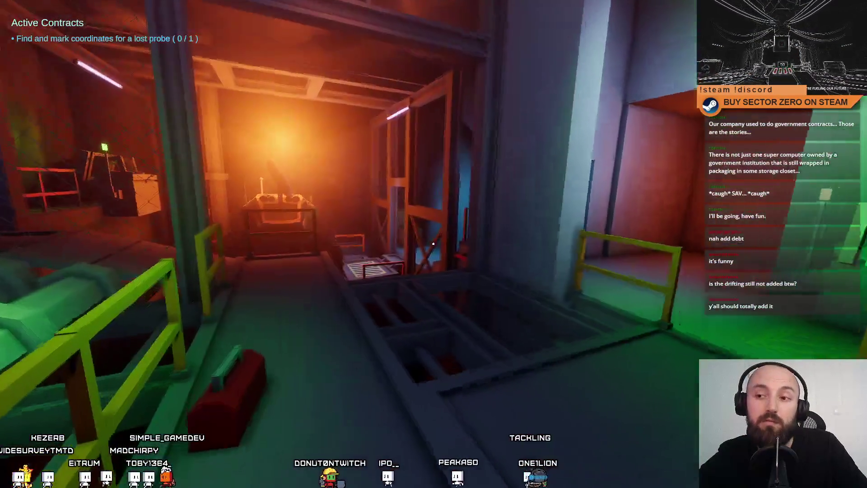
key("w")
key("w")
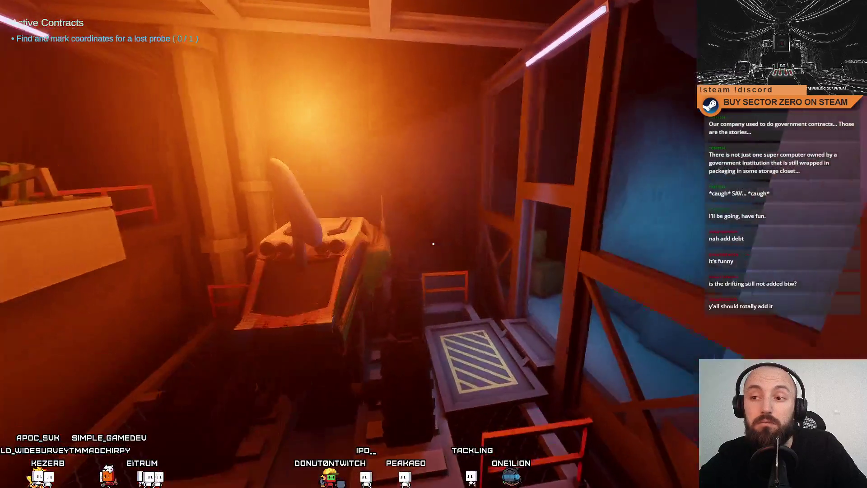
key("w")
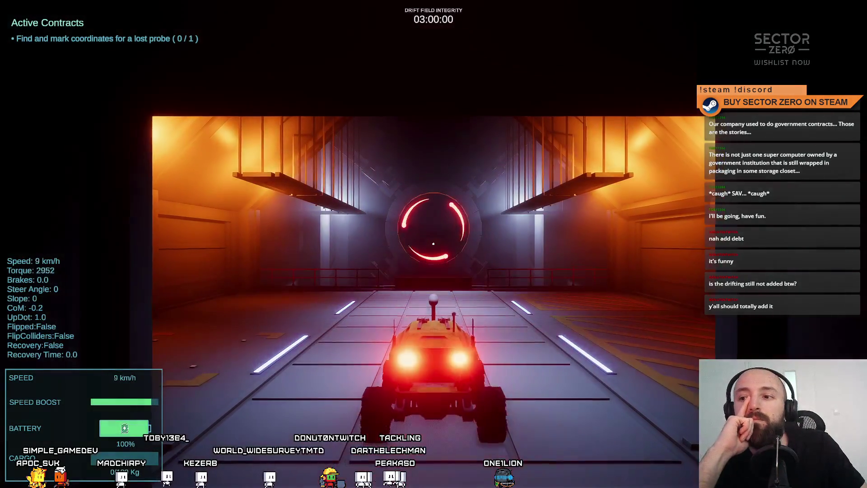
Step: Drive the rover through the glowing portal and across the plain
key("w")
key("s")
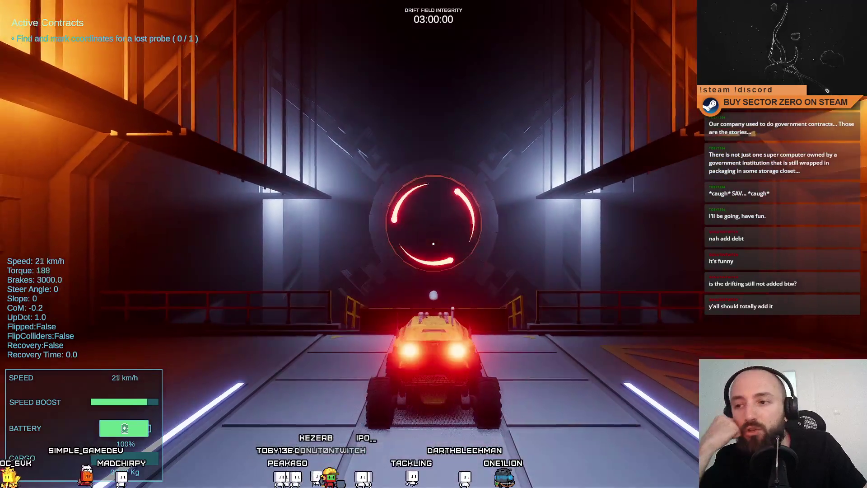
key("w")
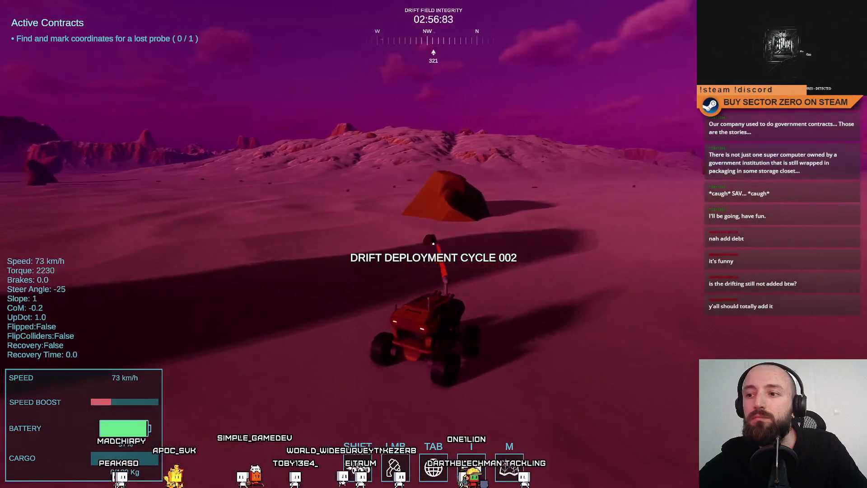
key("s")
key("w")
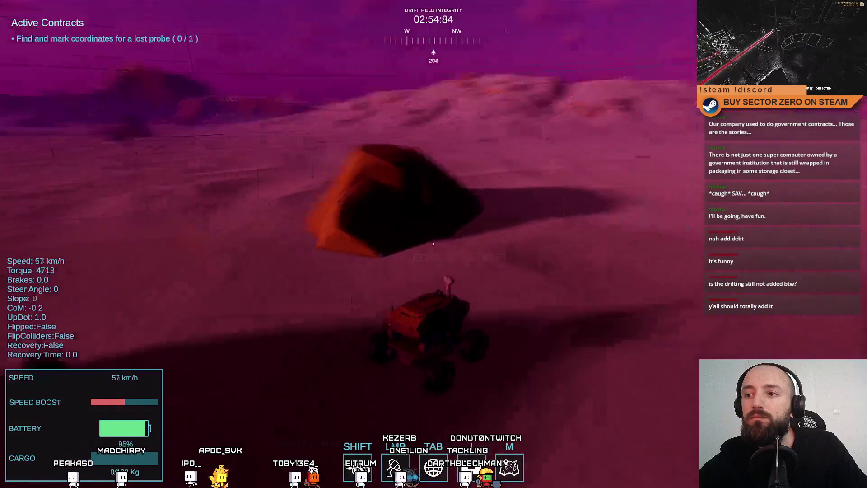
key("d")
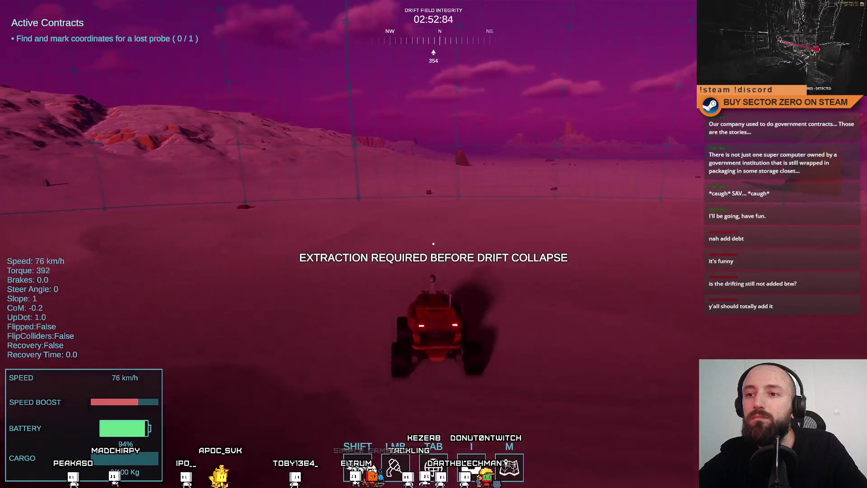
key("d")
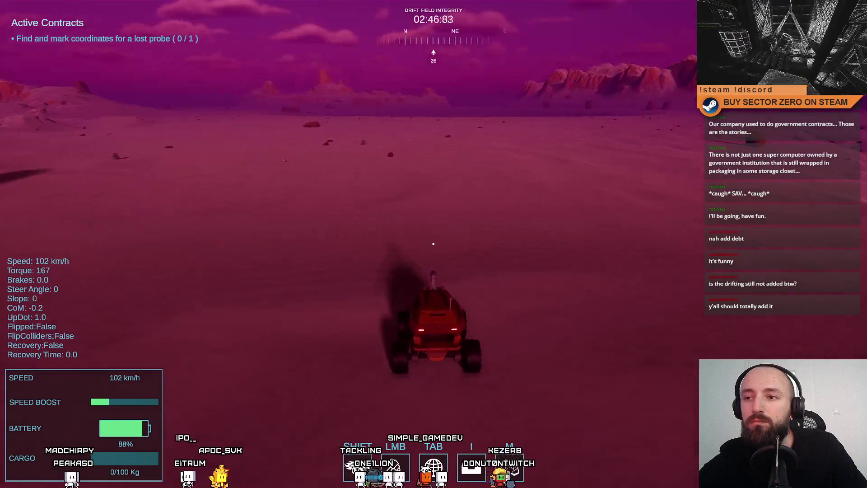
Step: Stop at the s-Iron deposit and mine it with the beam
key("a")
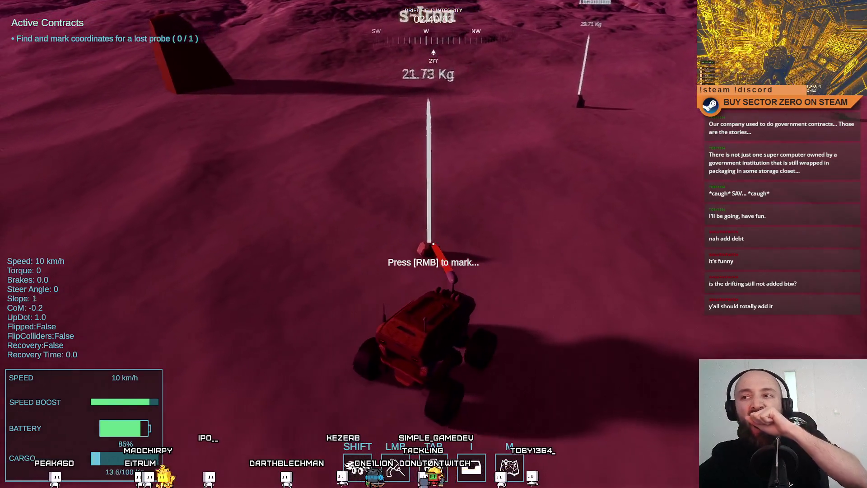
key("w")
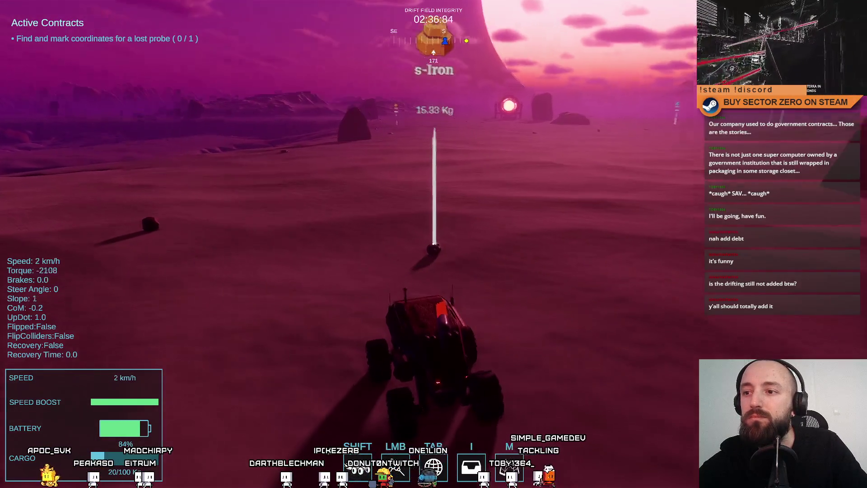
key("d")
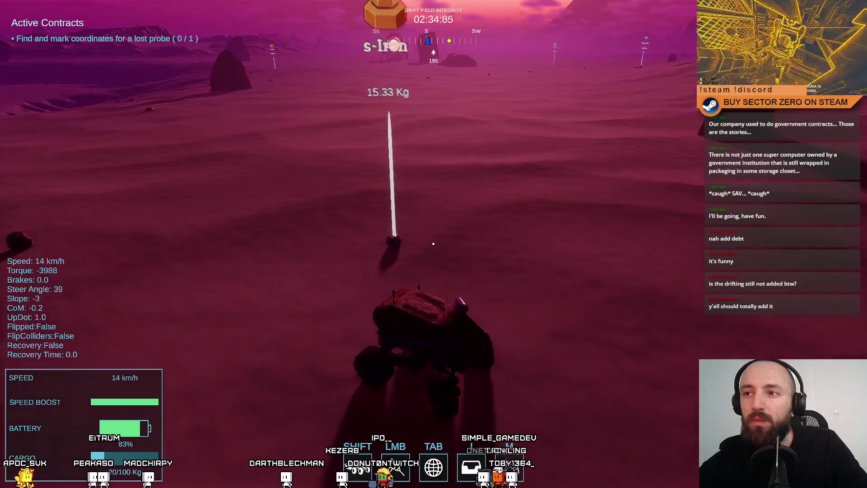
mouse_move(433, 244)
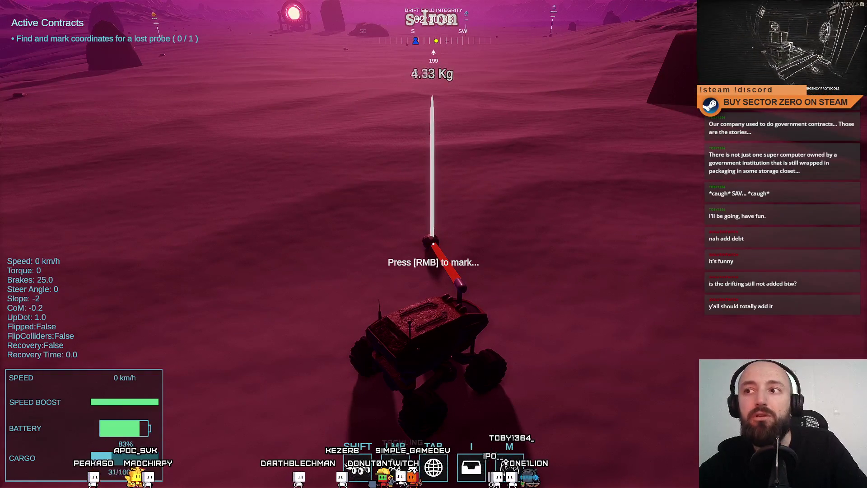
Step: Drive to the Titanium deposit, mine it, and pull away
key("w")
key("shift")
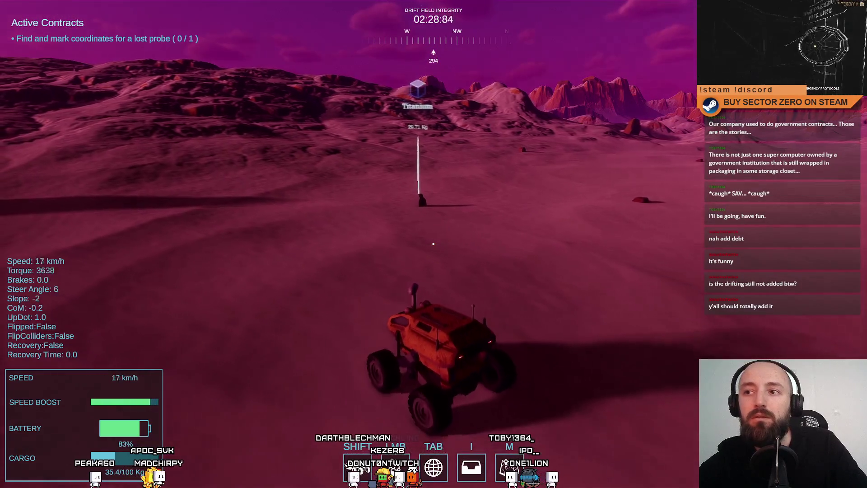
key("space")
left_click(433, 243)
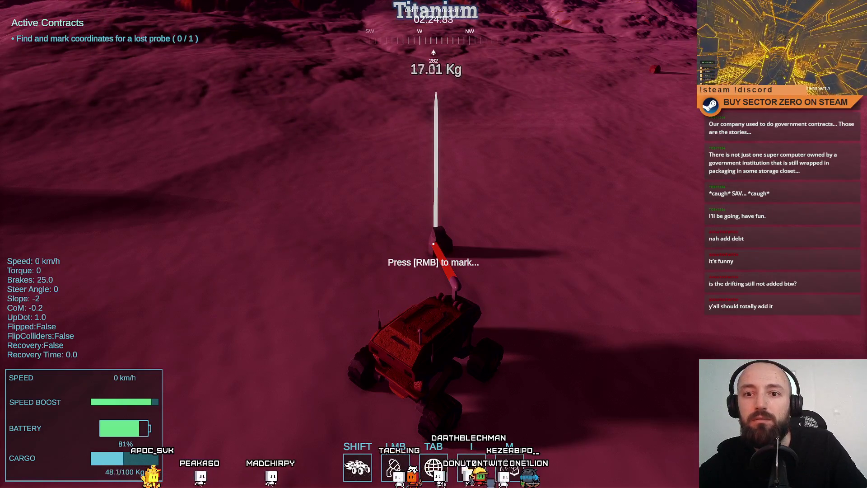
key("w")
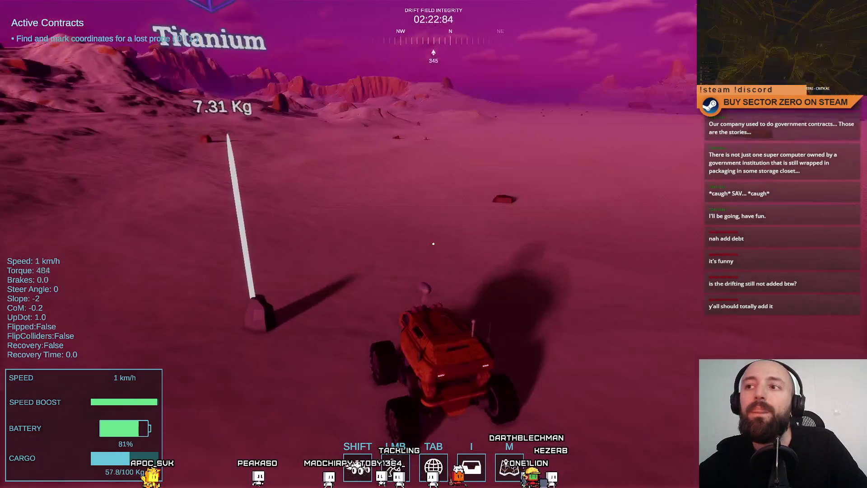
key("d")
key("shift")
key("d")
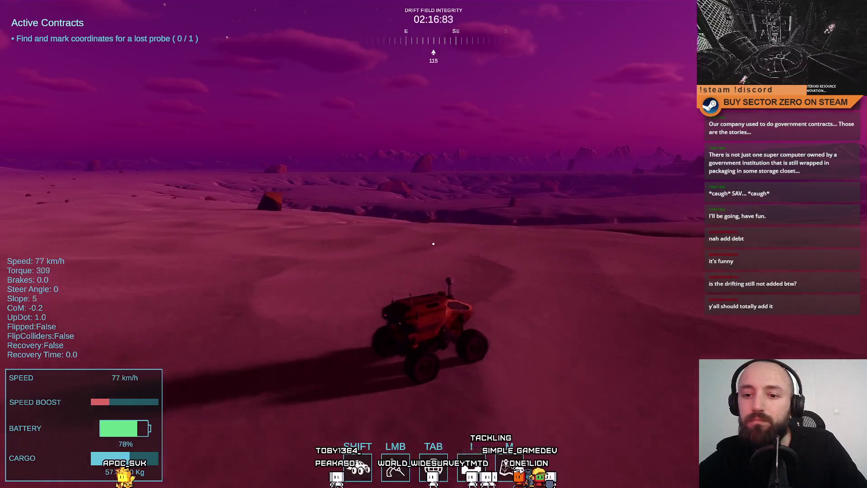
Step: Check the cargo hold (57.8/100 Kg), then boost the rover across the plain
key("s")
key("i")
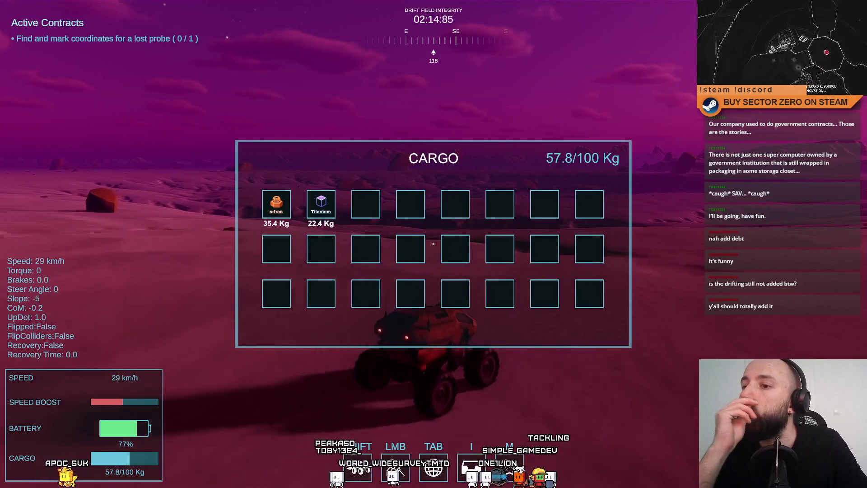
key("i")
key("w")
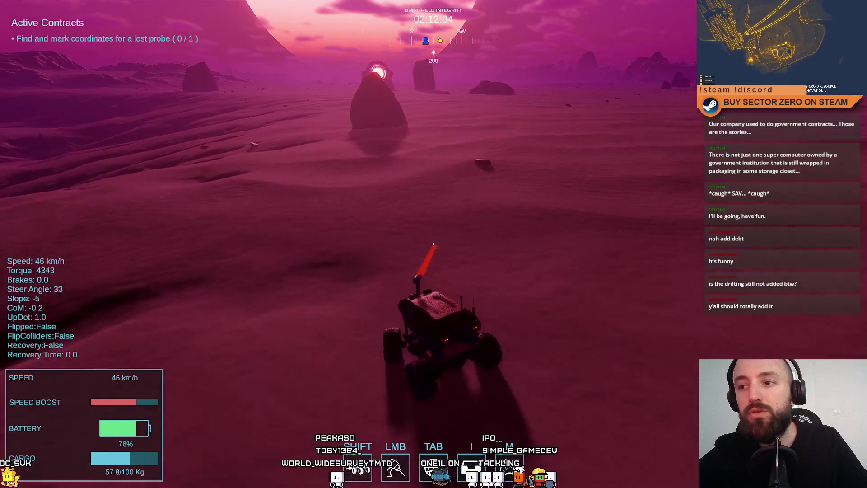
key("w")
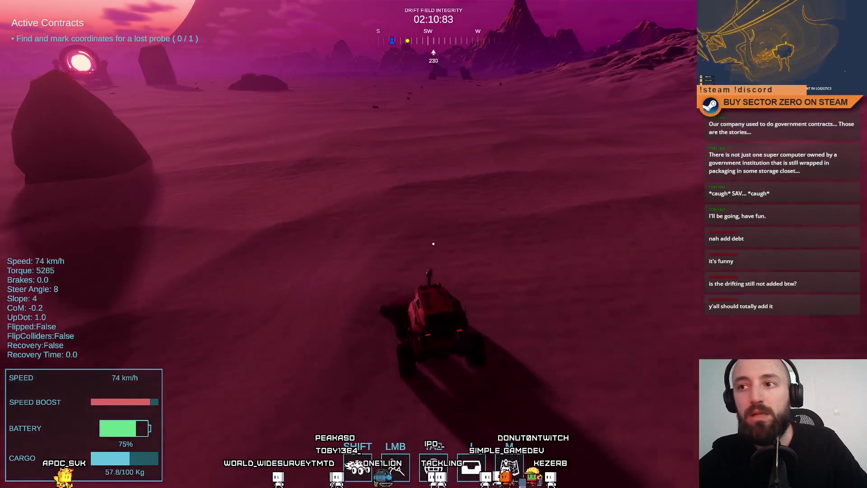
key("w")
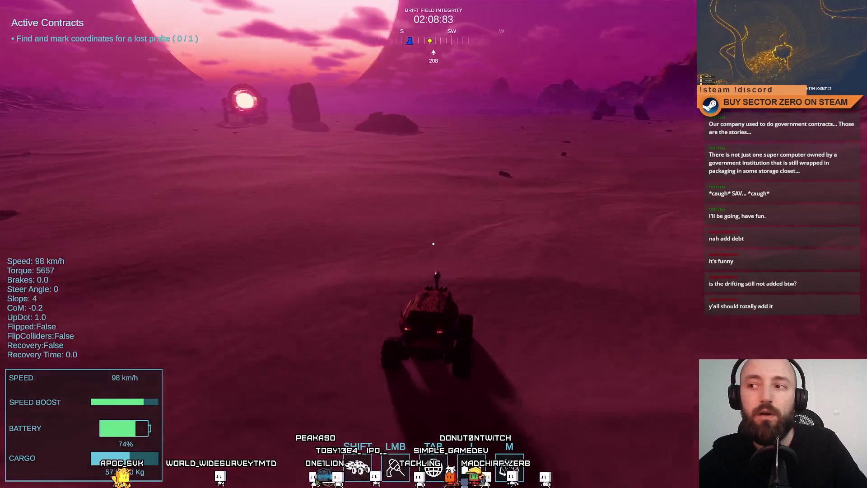
key("shift")
Step: Steer the rover over the dunes past the ramp and line it up with the portal
left_click(433, 243)
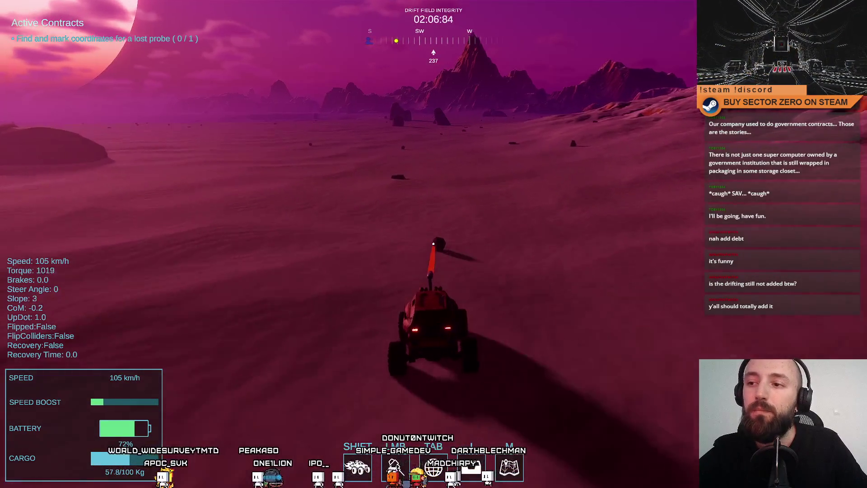
key("a")
key("w")
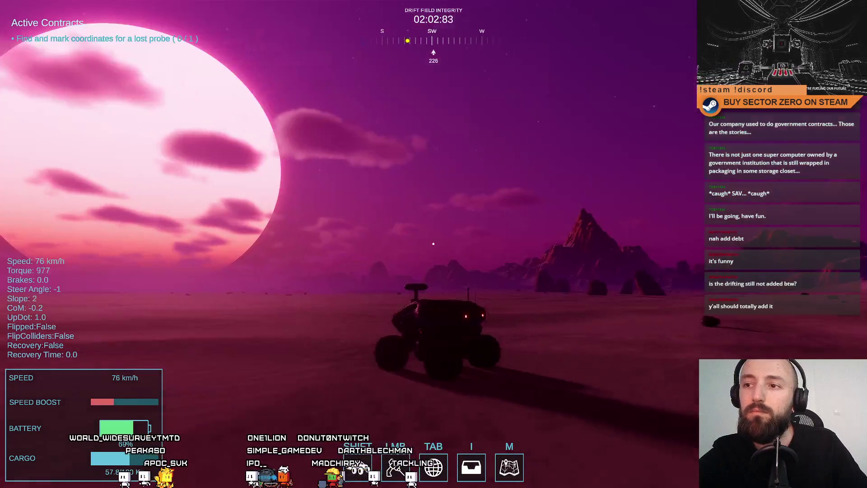
key("w")
key("w")
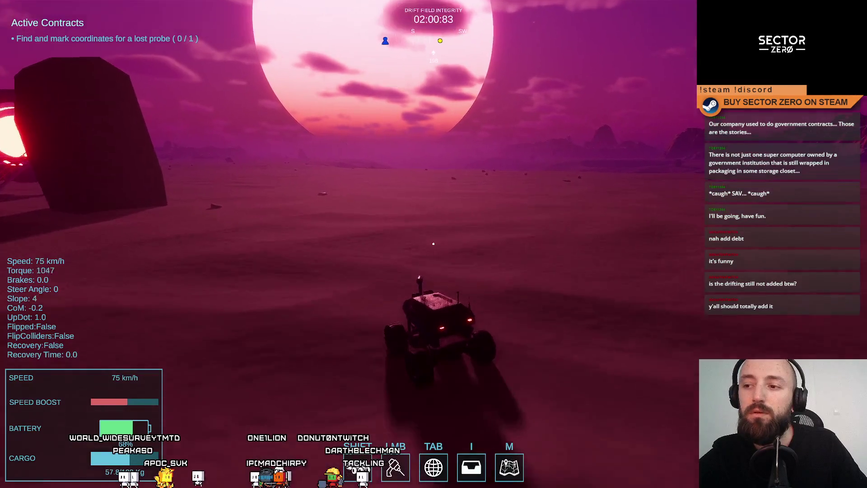
key("w")
key("w")
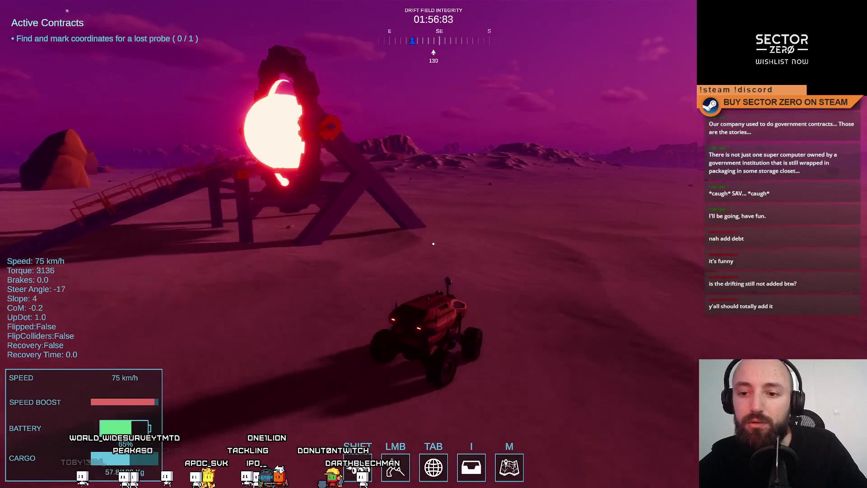
key("a")
key("d")
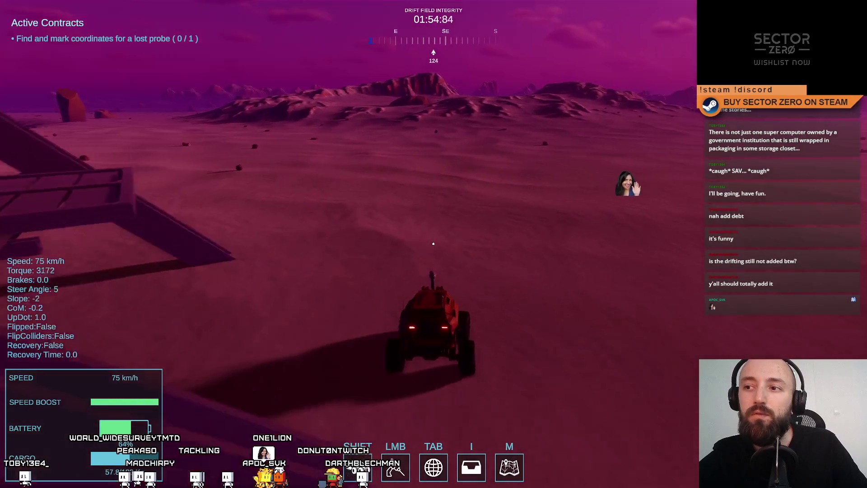
key("a")
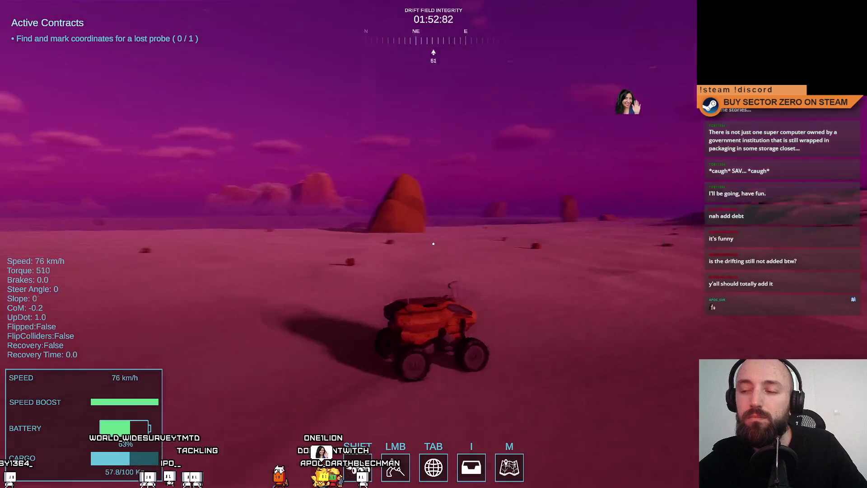
key("a")
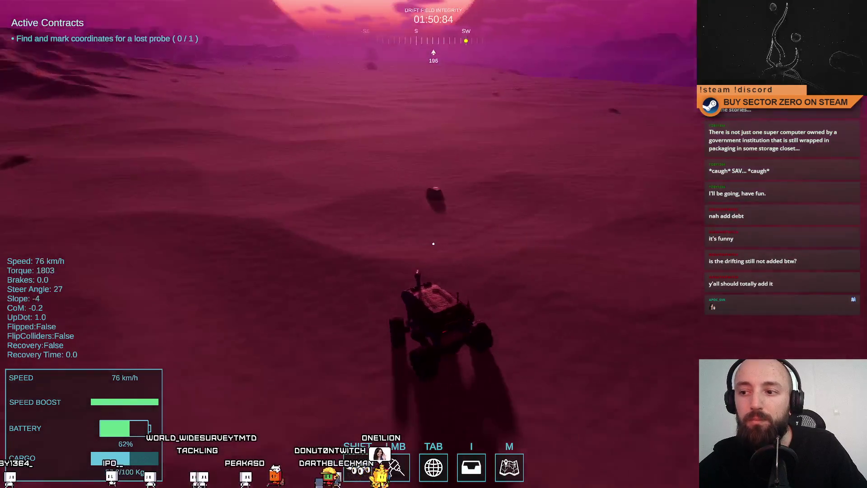
key("a")
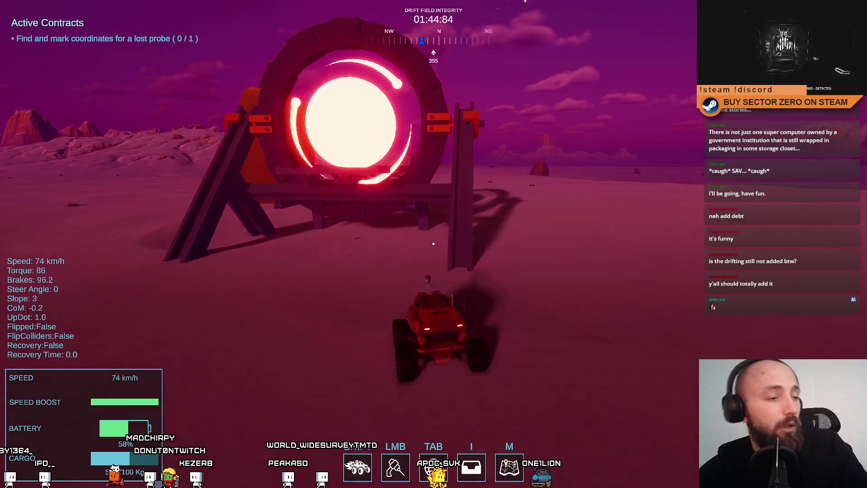
Step: Maneuver the rover up the ramp and into the portal
key("s")
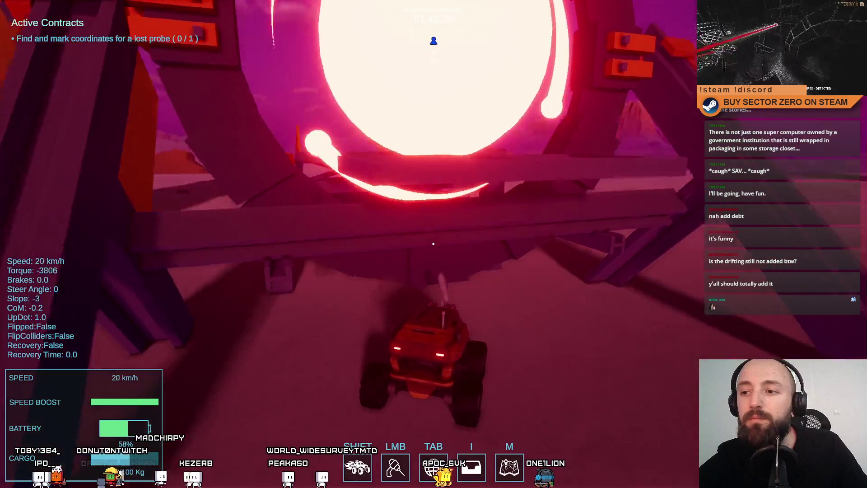
key("a")
key("w")
key("shift")
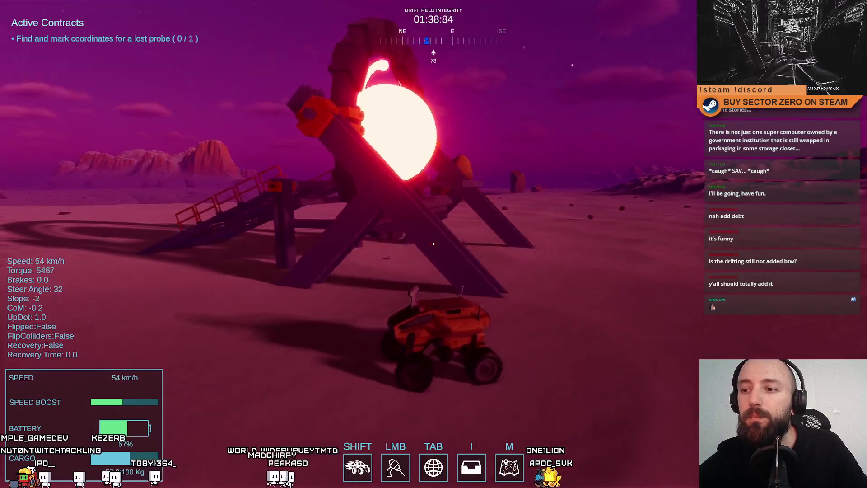
key("a")
key("a")
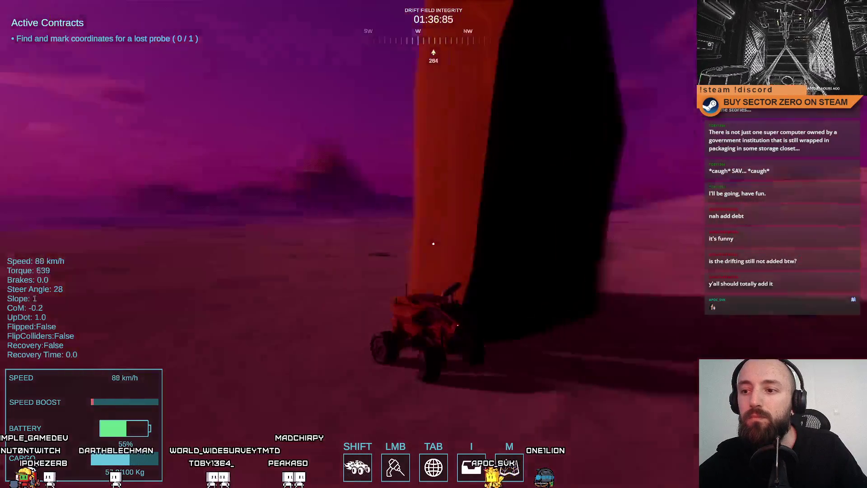
key("w")
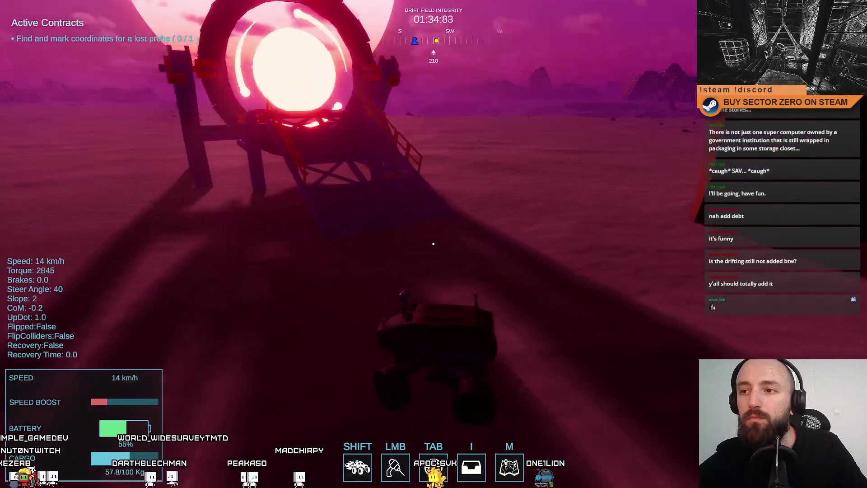
key("w")
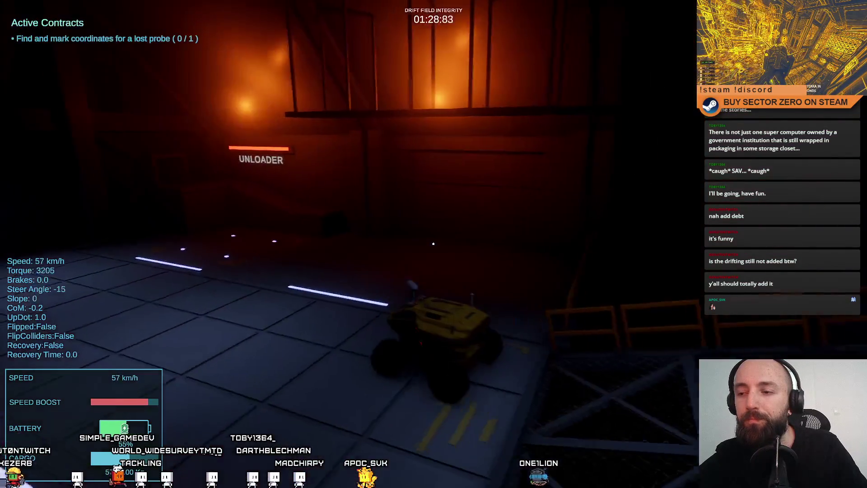
Step: Brake in the hall, park in the tunnel, and walk toward the contract terminal room
key("space")
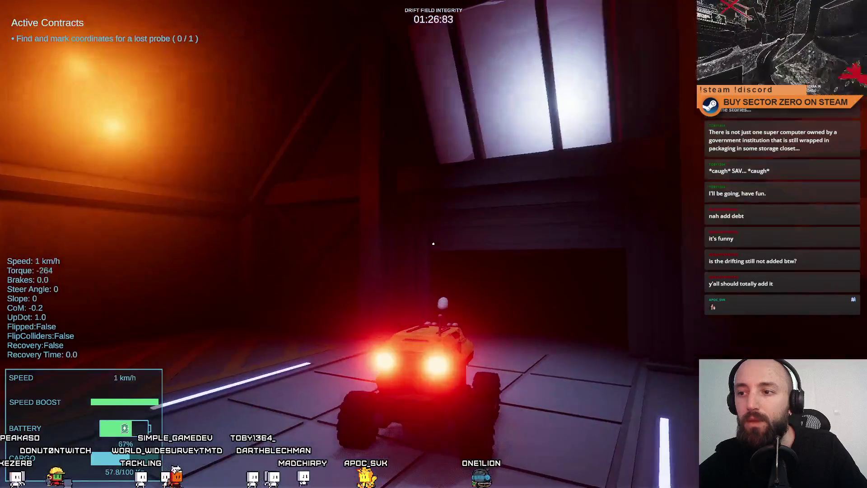
key("w")
key("s")
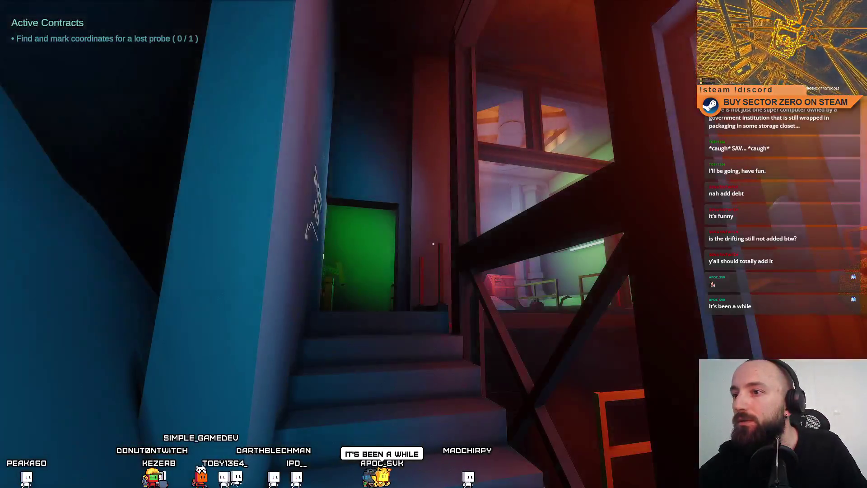
key("w")
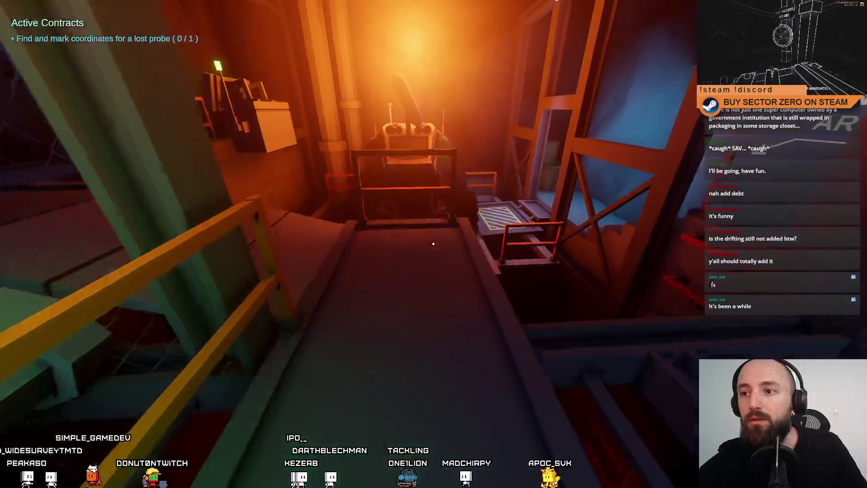
Step: Cross the Galaxy Map platform and climb to the Drift Soda machine in Personal Quarters
key("w")
key("w")
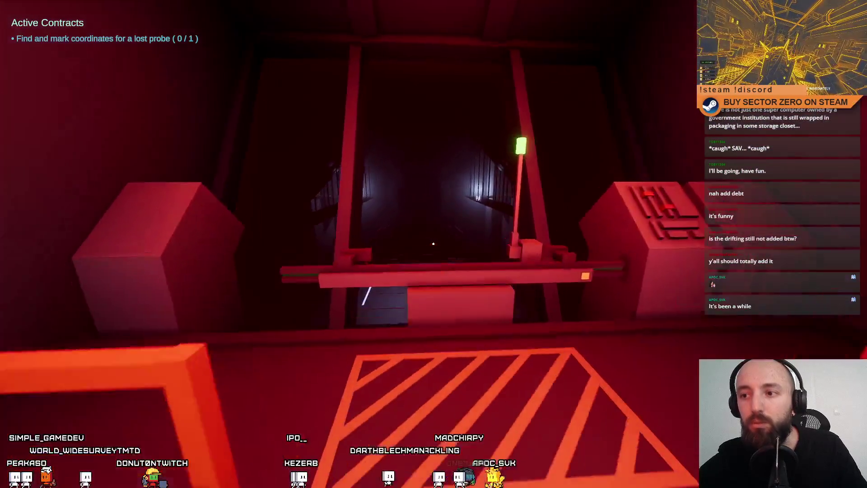
key("w")
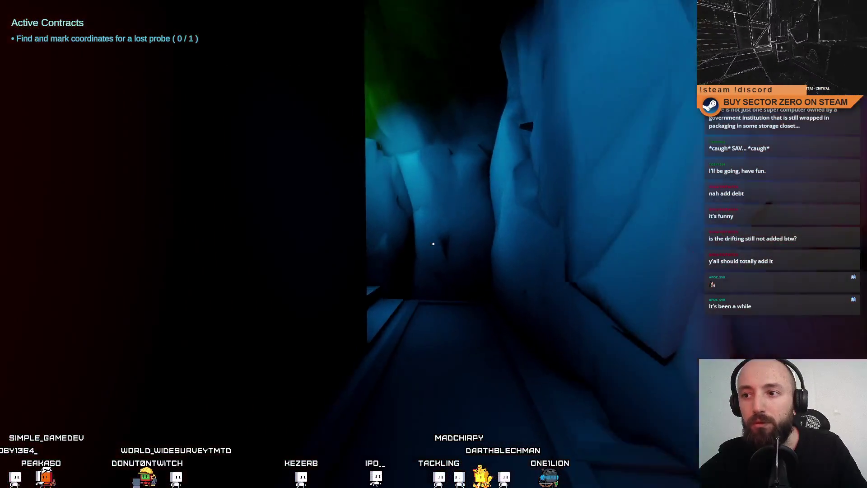
key("w")
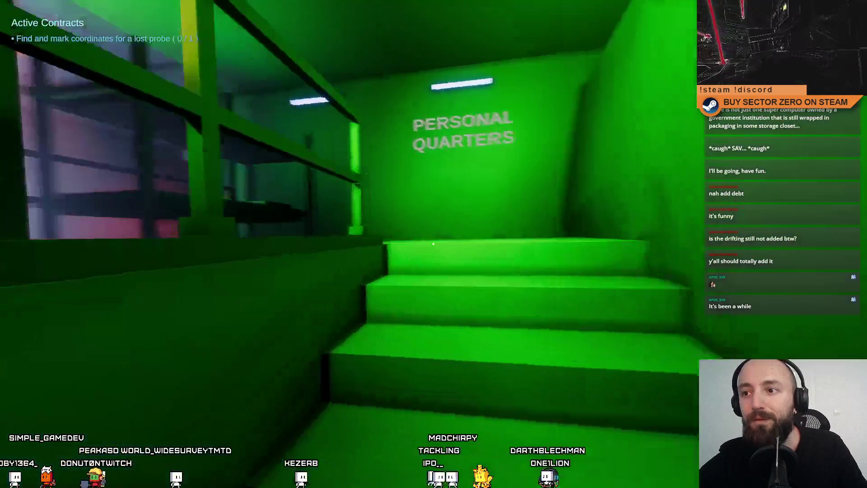
key("w")
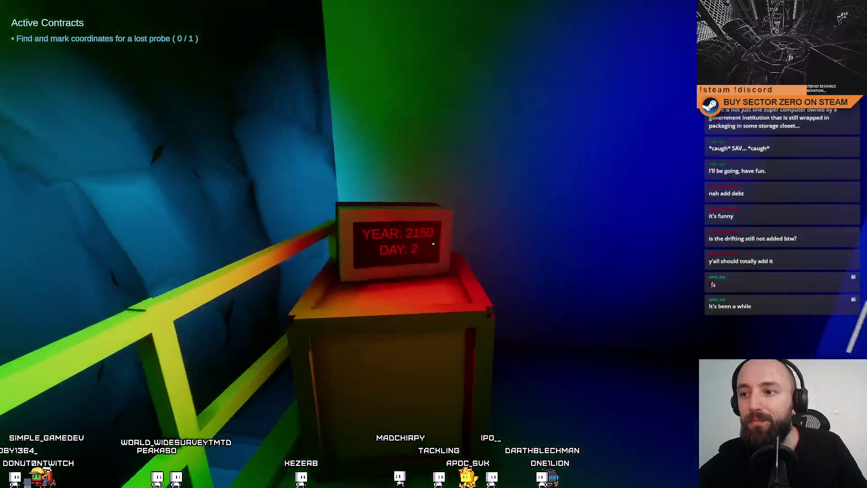
key("w")
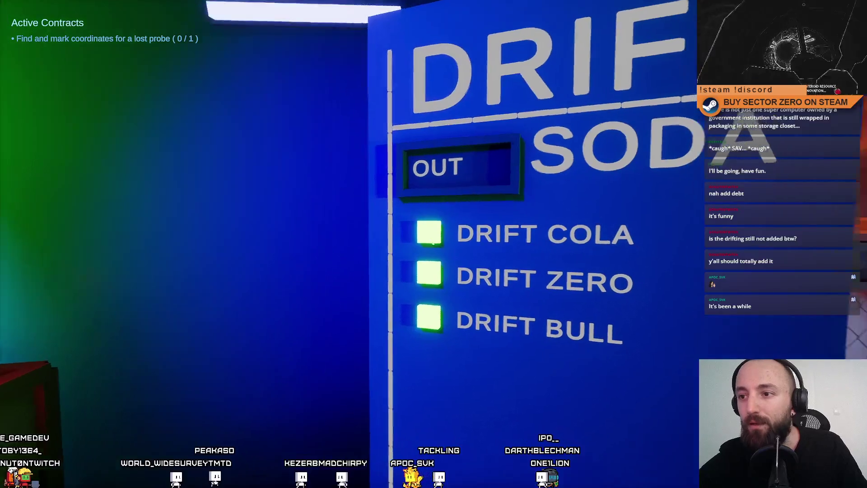
Step: Aim at the Drift Bull option and other drink buttons to test their highlighting
key("s")
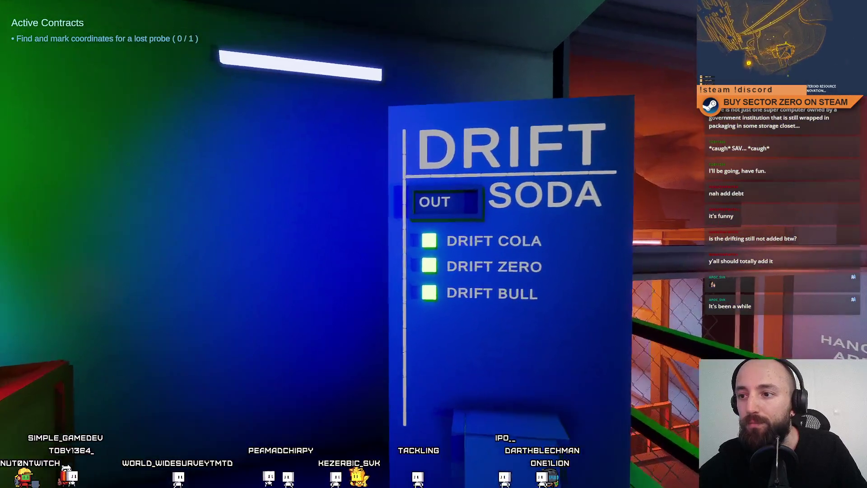
key("w")
key("s")
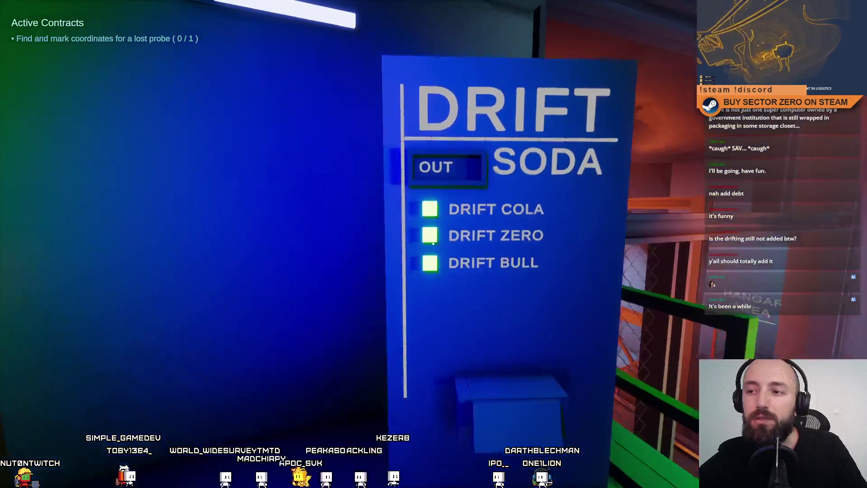
key("w")
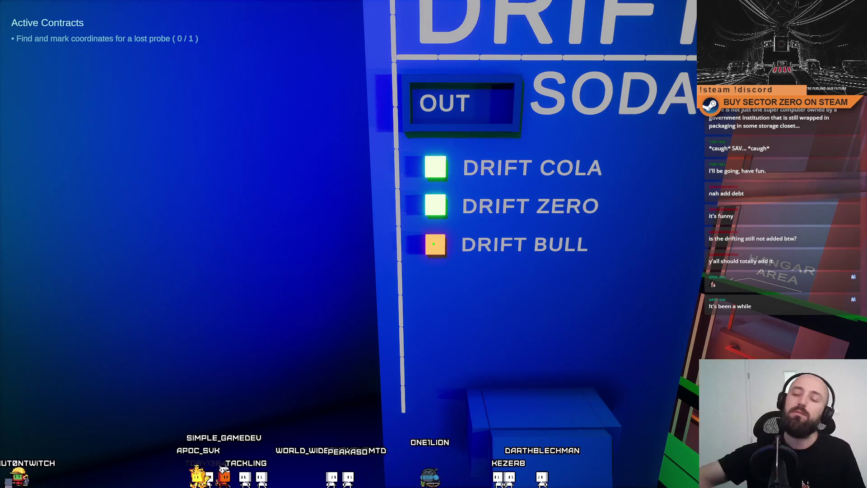
key("s")
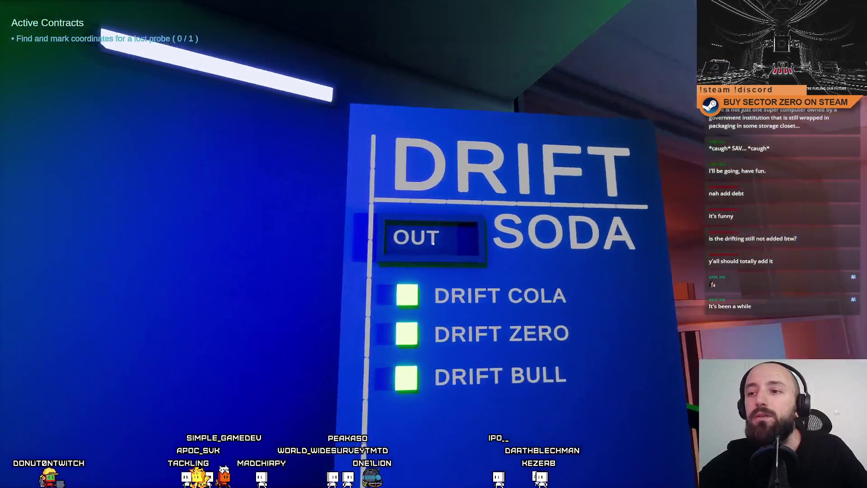
key("w")
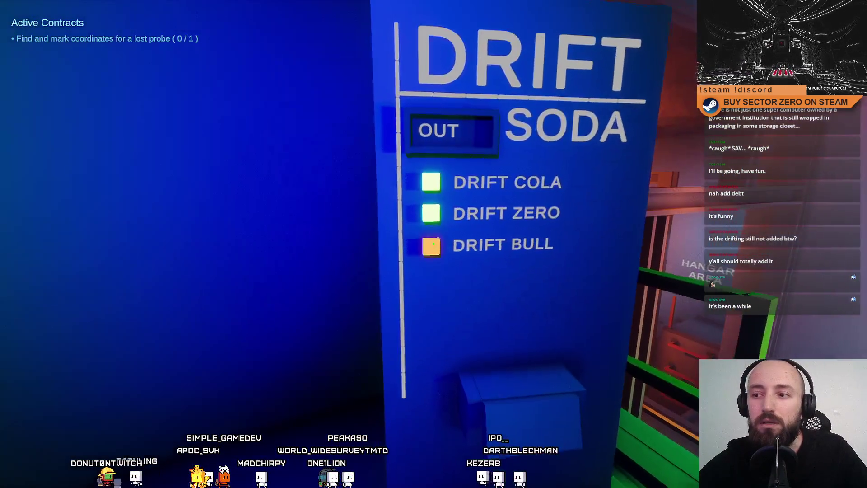
key("w")
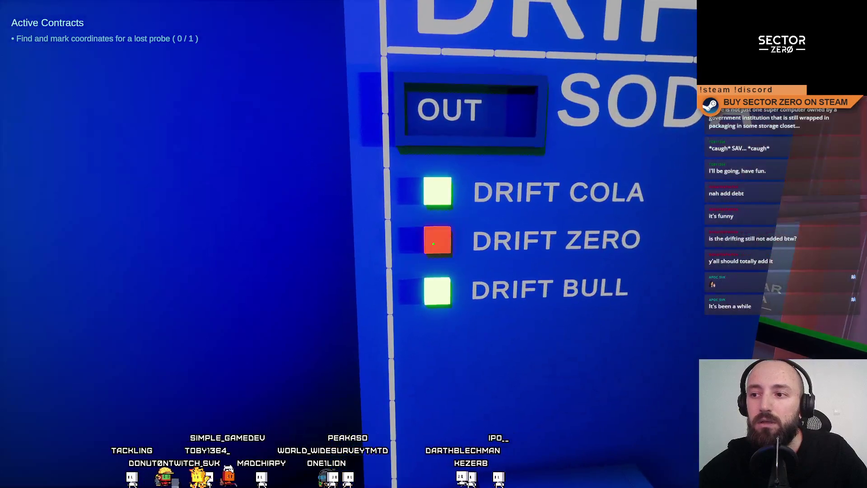
Step: Exit the running game and stop the playtest
key("s")
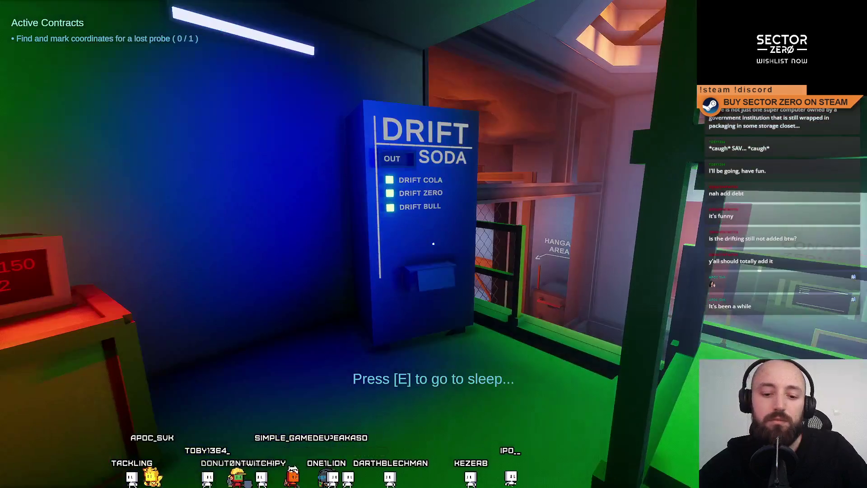
key("Escape")
key("Escape")
left_click(463, 31)
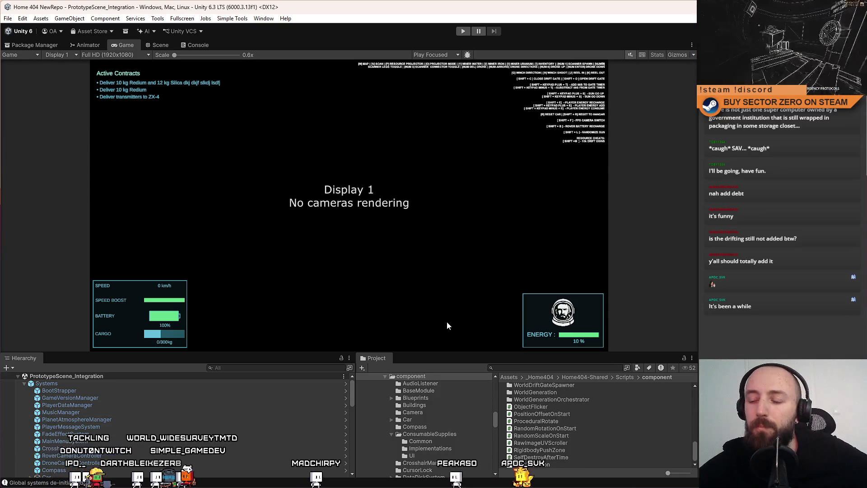
Step: Search the Project panel for 'vending' and open VendingMachine.cs in Visual Studio
left_click(526, 367)
type("vending")
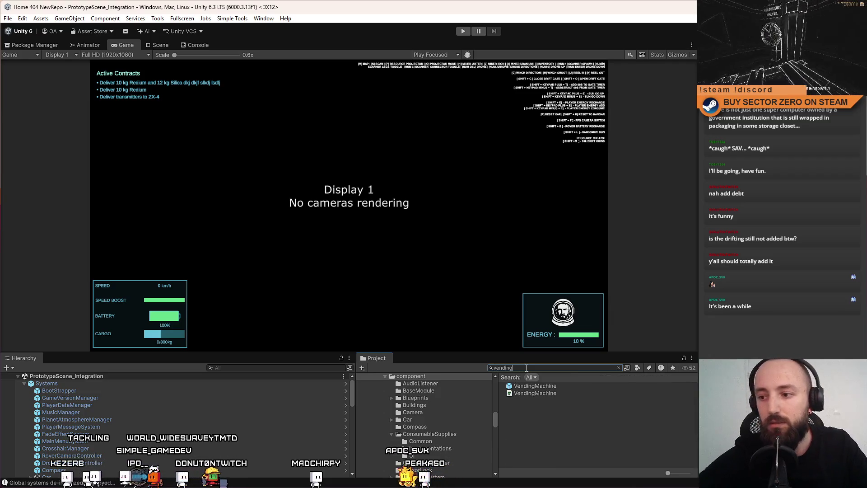
double_click(534, 392)
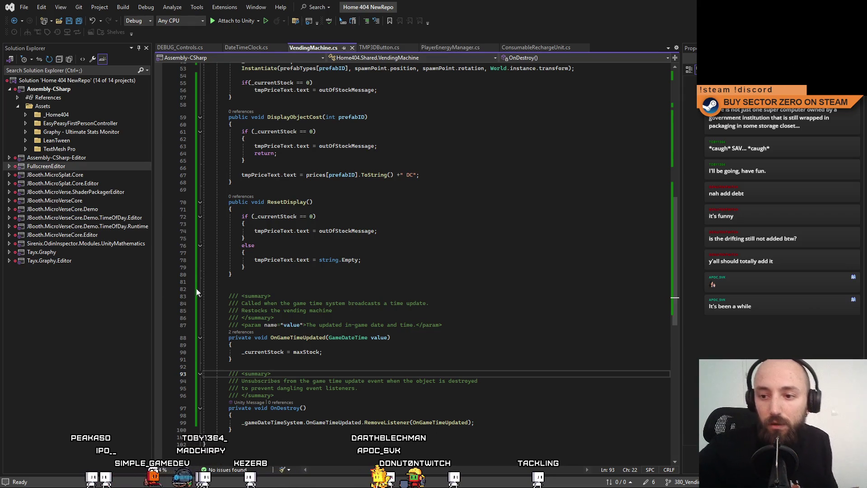
Step: Add a blank line after _currentStock = maxStock in OnGameTimeUpdated
scroll(384, 317, "down", 2)
left_click(462, 261)
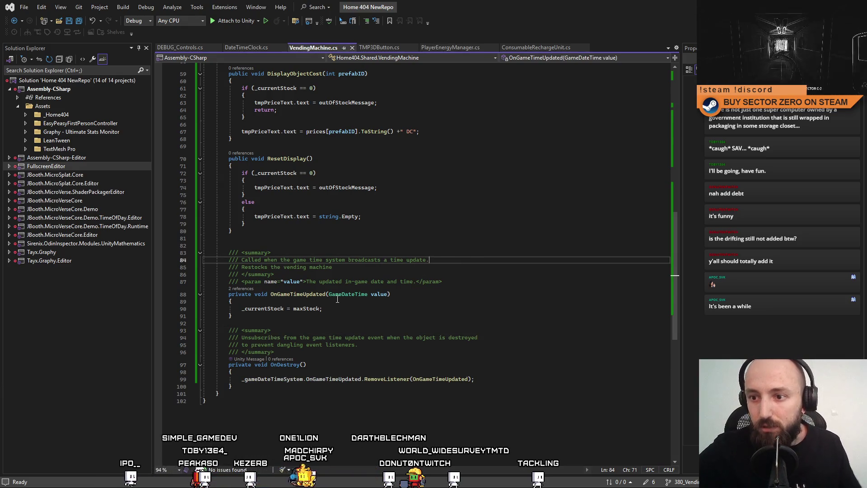
scroll(318, 227, "up", 4)
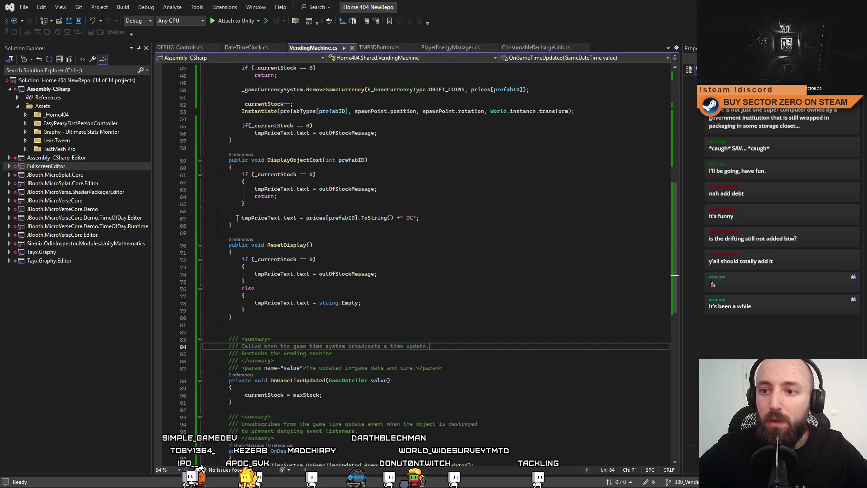
left_click_drag(237, 218, 450, 219)
scroll(437, 252, "up", 3)
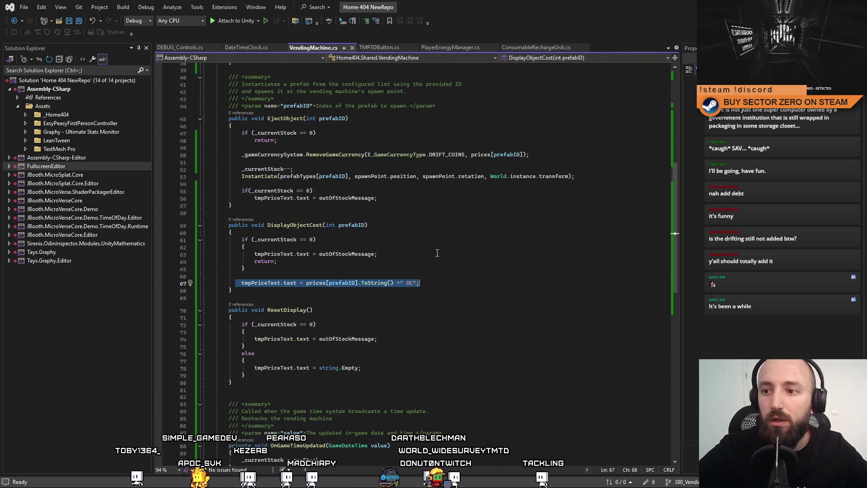
scroll(447, 294, "down", 4)
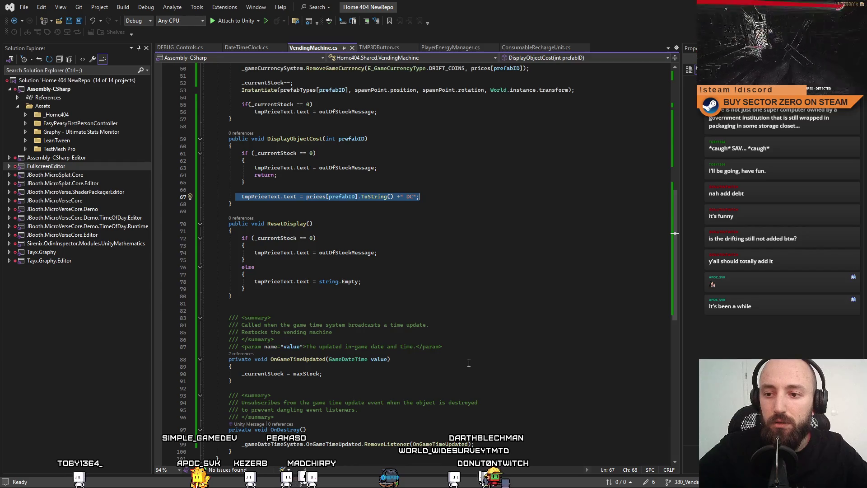
left_click(346, 374)
key("Return")
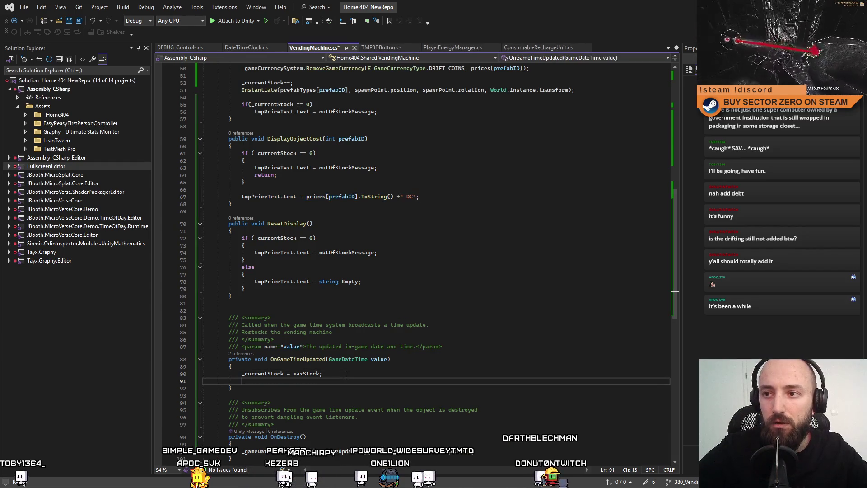
Step: Reuse the tmpPriceText.text reference to write tmpPriceText.text = string.Empty; on the new line
scroll(323, 190, "up", 6)
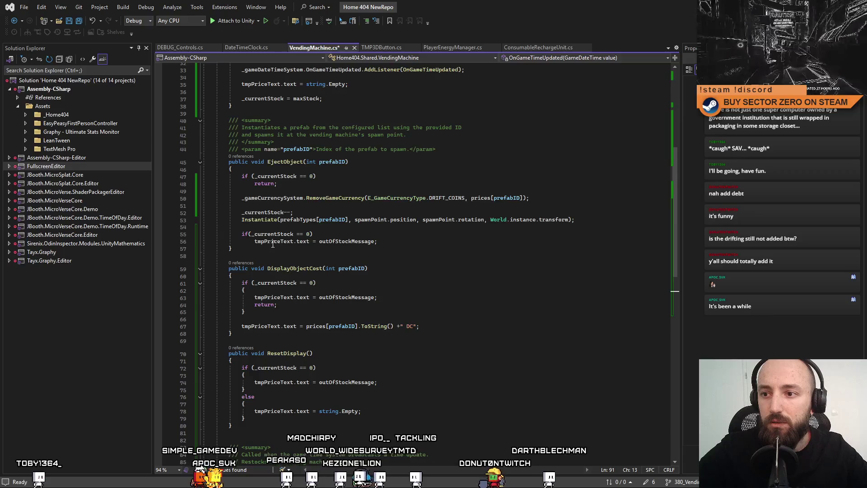
mouse_move(250, 299)
left_mouse_down()
mouse_move(376, 299)
mouse_move(307, 301)
left_mouse_up()
key("ctrl+c")
scroll(310, 301, "down", 5)
left_click(451, 381)
key("ctrl+v")
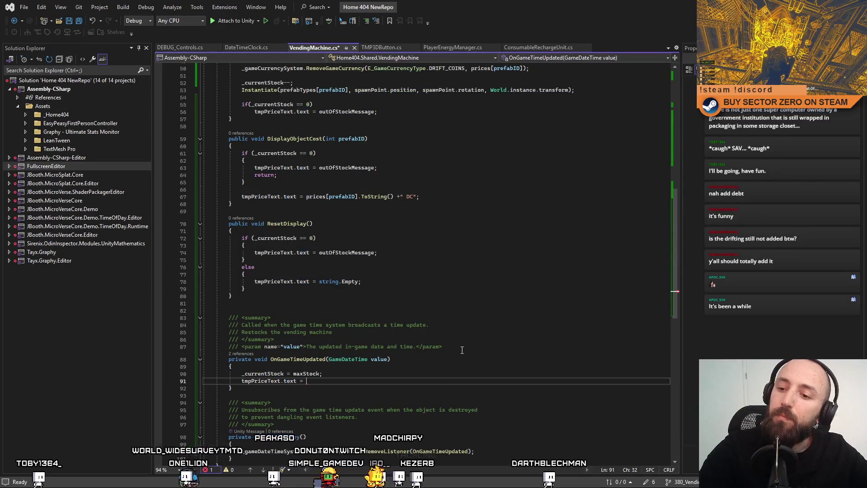
type("string")
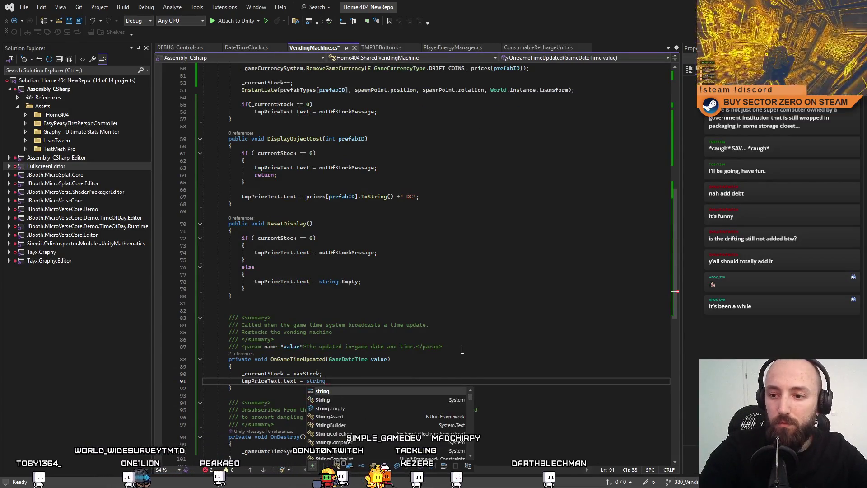
type(".E")
key("Tab")
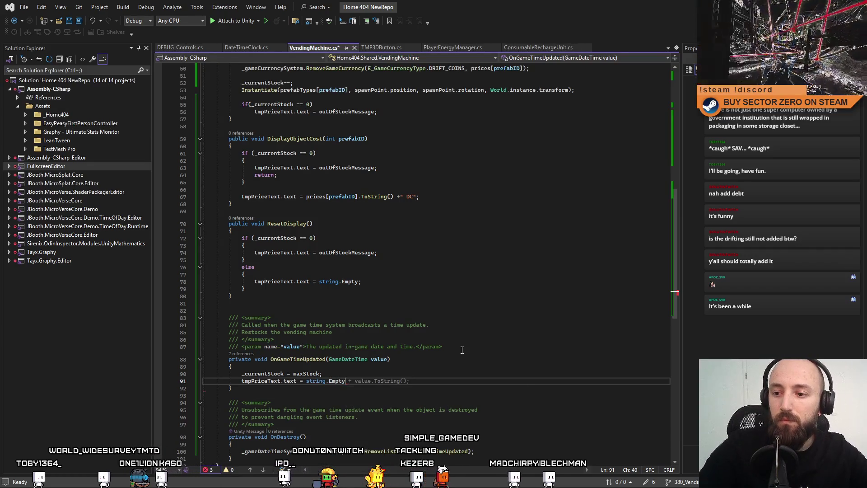
left_click(502, 315)
scroll(499, 314, "up", 3)
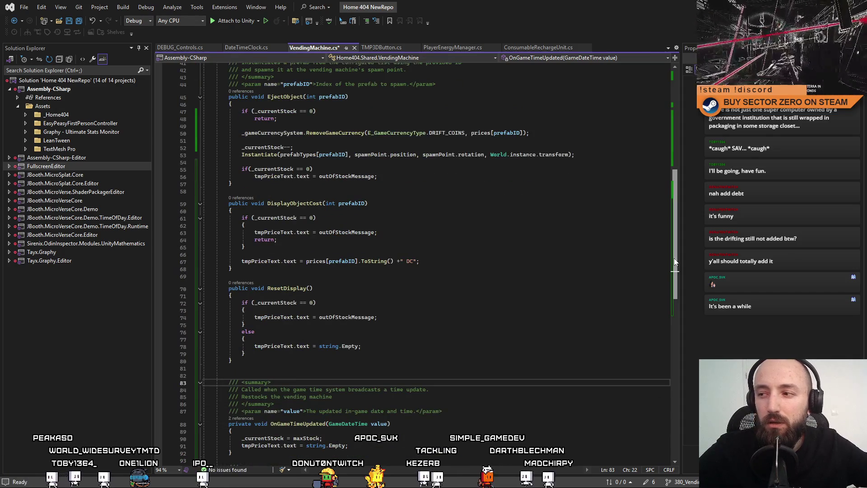
scroll(675, 252, "up", 3)
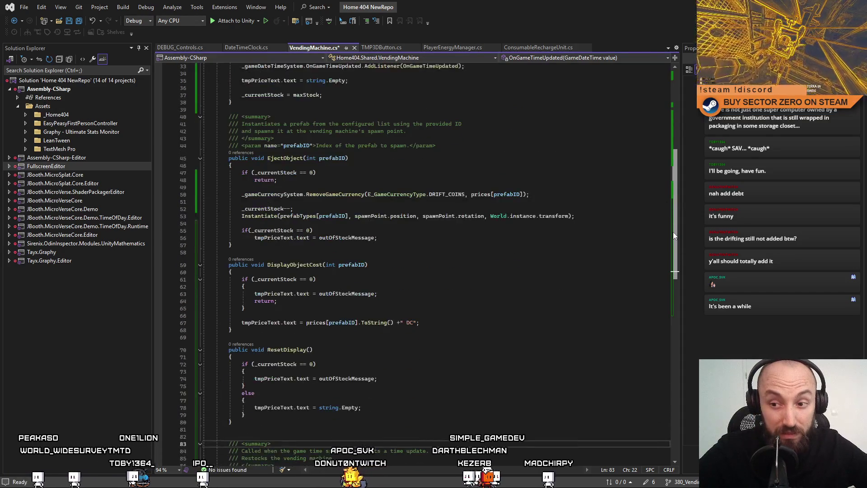
left_click_drag(674, 232, 674, 243)
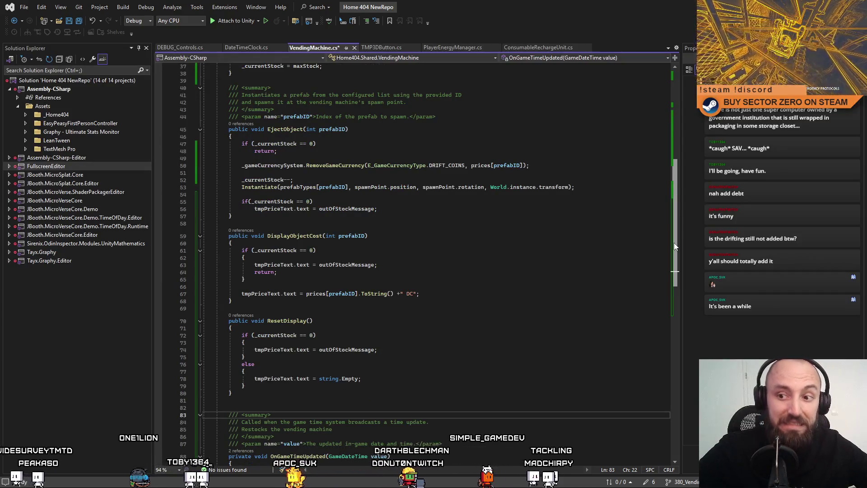
mouse_move(674, 243)
left_mouse_down()
mouse_move(678, 292)
mouse_move(670, 189)
left_mouse_up()
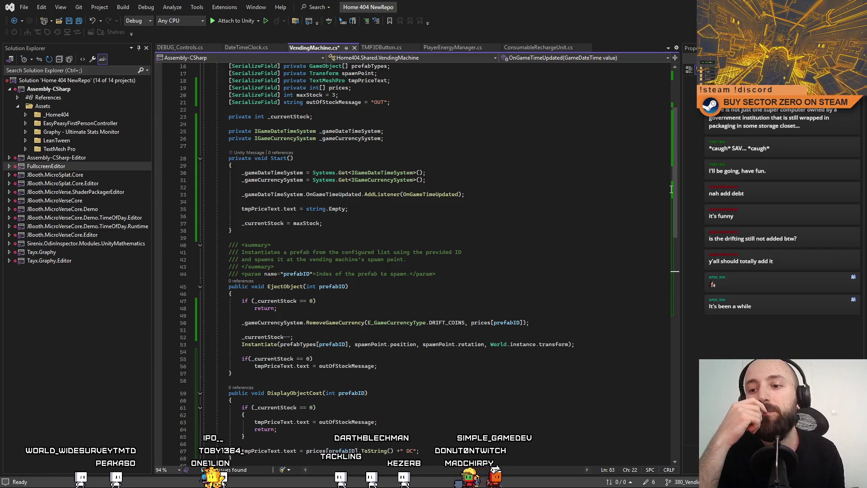
scroll(369, 210, "down", 10)
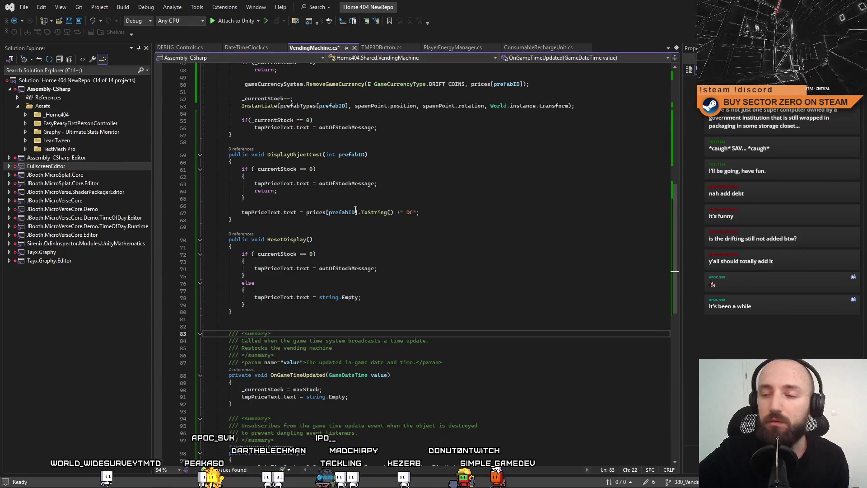
scroll(434, 278, "up", 14)
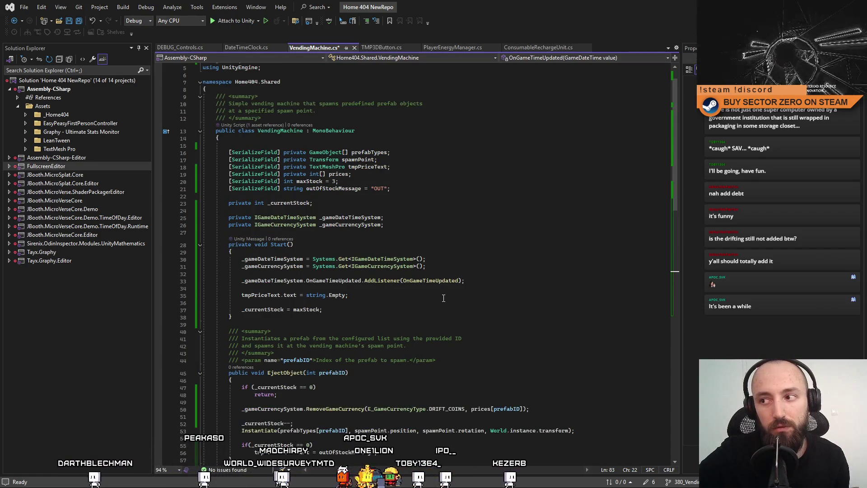
scroll(443, 298, "down", 4)
scroll(444, 298, "up", 4)
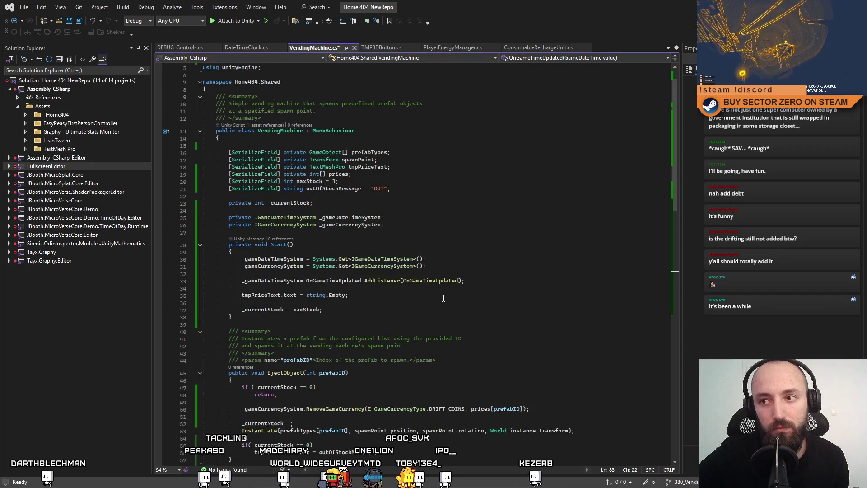
scroll(444, 298, "down", 8)
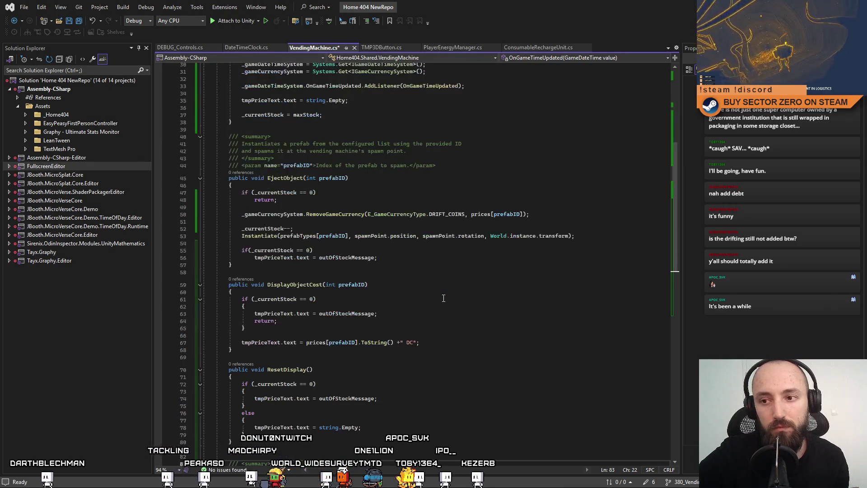
scroll(443, 298, "down", 12)
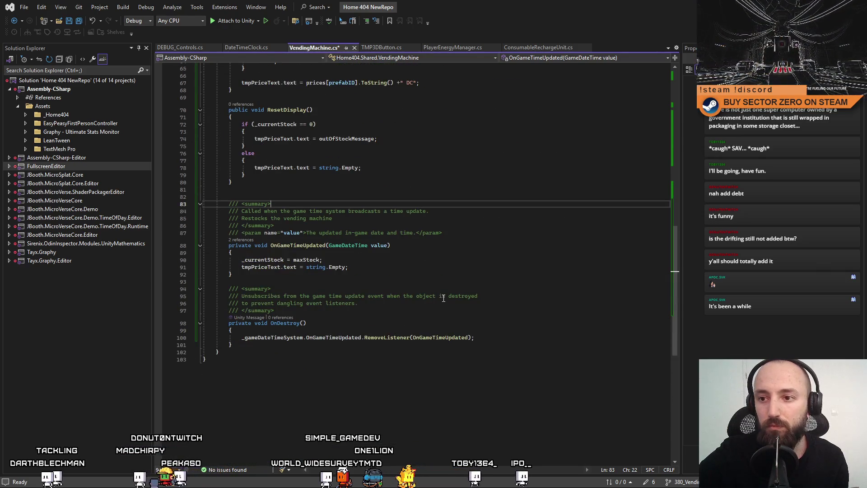
scroll(444, 298, "up", 6)
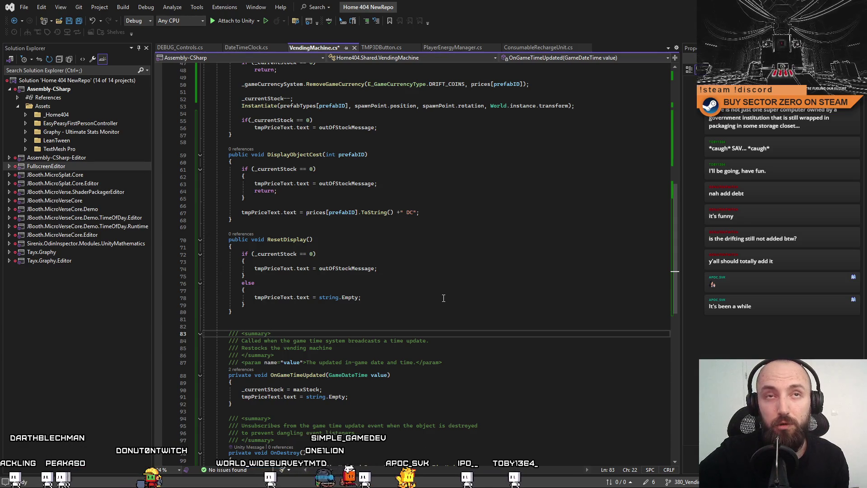
scroll(443, 298, "up", 10)
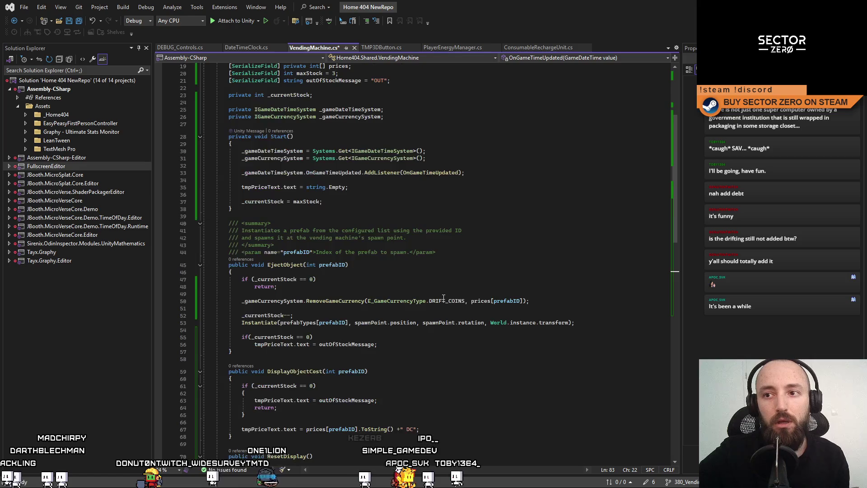
scroll(333, 251, "up", 1)
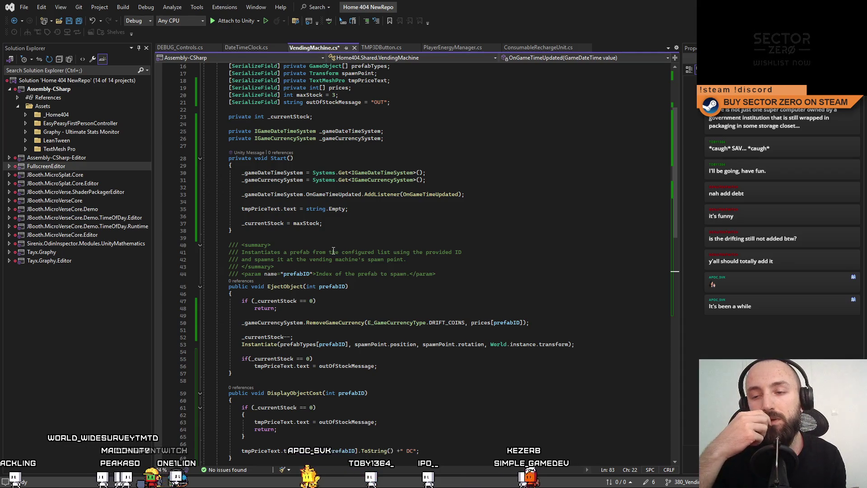
left_click(350, 245)
Step: Insert an empty Update() method after Start using the 'upd' snippet
left_click(365, 238)
key("Return")
key("Return")
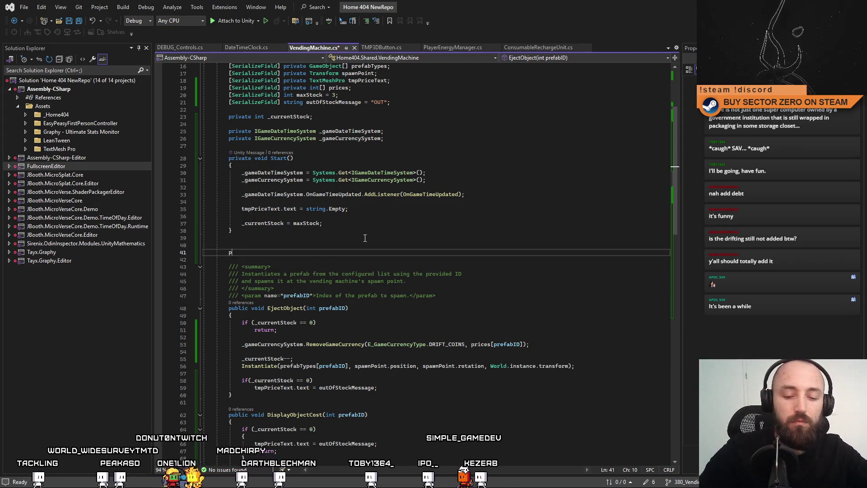
type("private")
key("ctrl+shift+End")
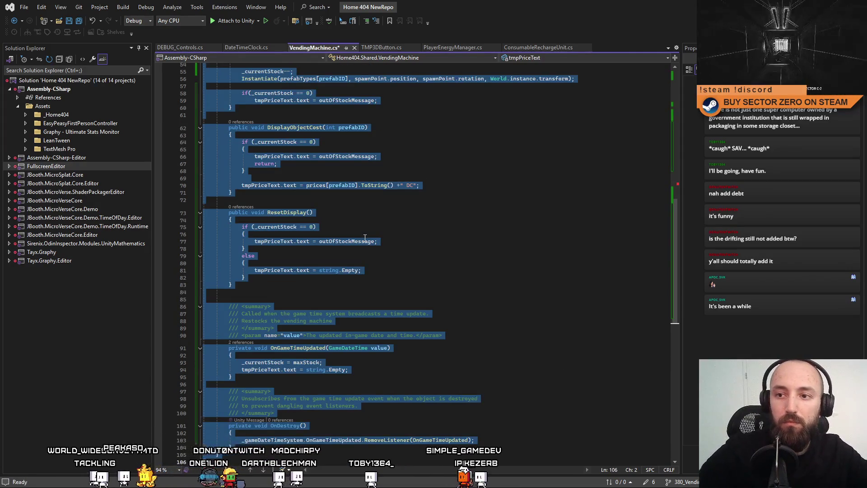
scroll(365, 238, "up", 12)
left_click(233, 246, "shift")
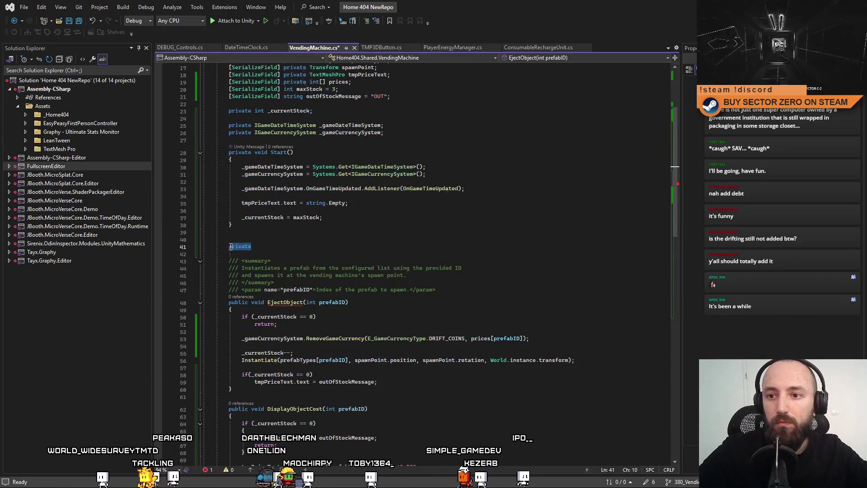
left_click_drag(233, 246, 229, 246)
type("upd")
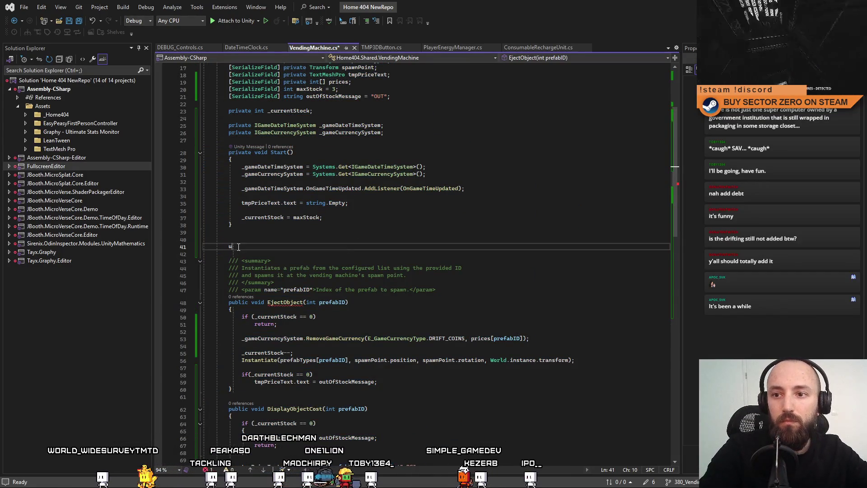
key("Tab")
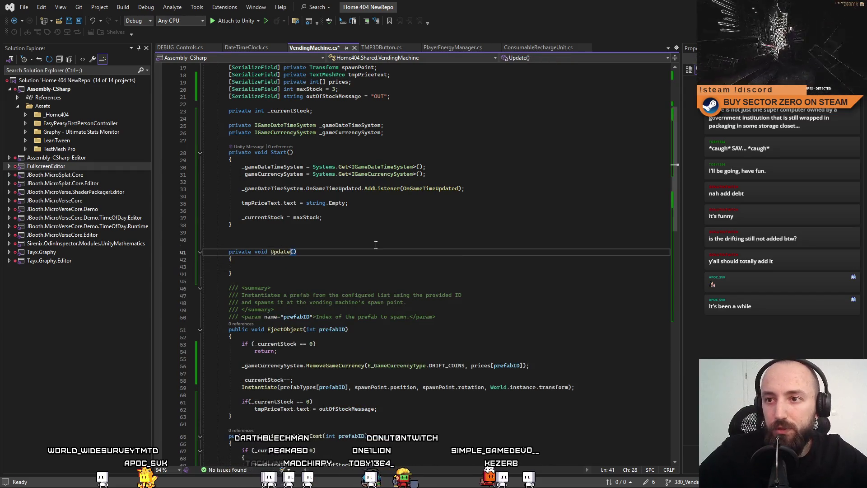
Step: Begin a 'private strin' field declaration on a new line below the serialized fields
left_click(239, 241)
scroll(413, 188, "up", 4)
left_click(413, 186)
key("Return")
key("Return")
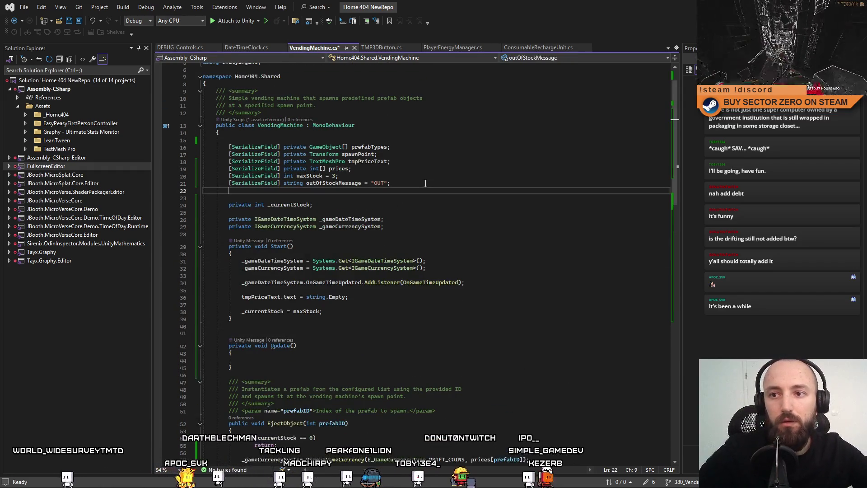
type("privaet")
key("BackSpace")
key("BackSpace")
type("te")
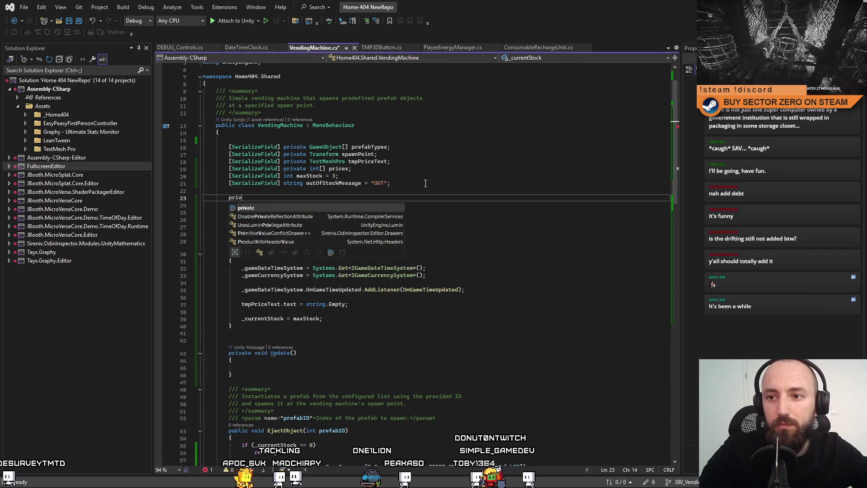